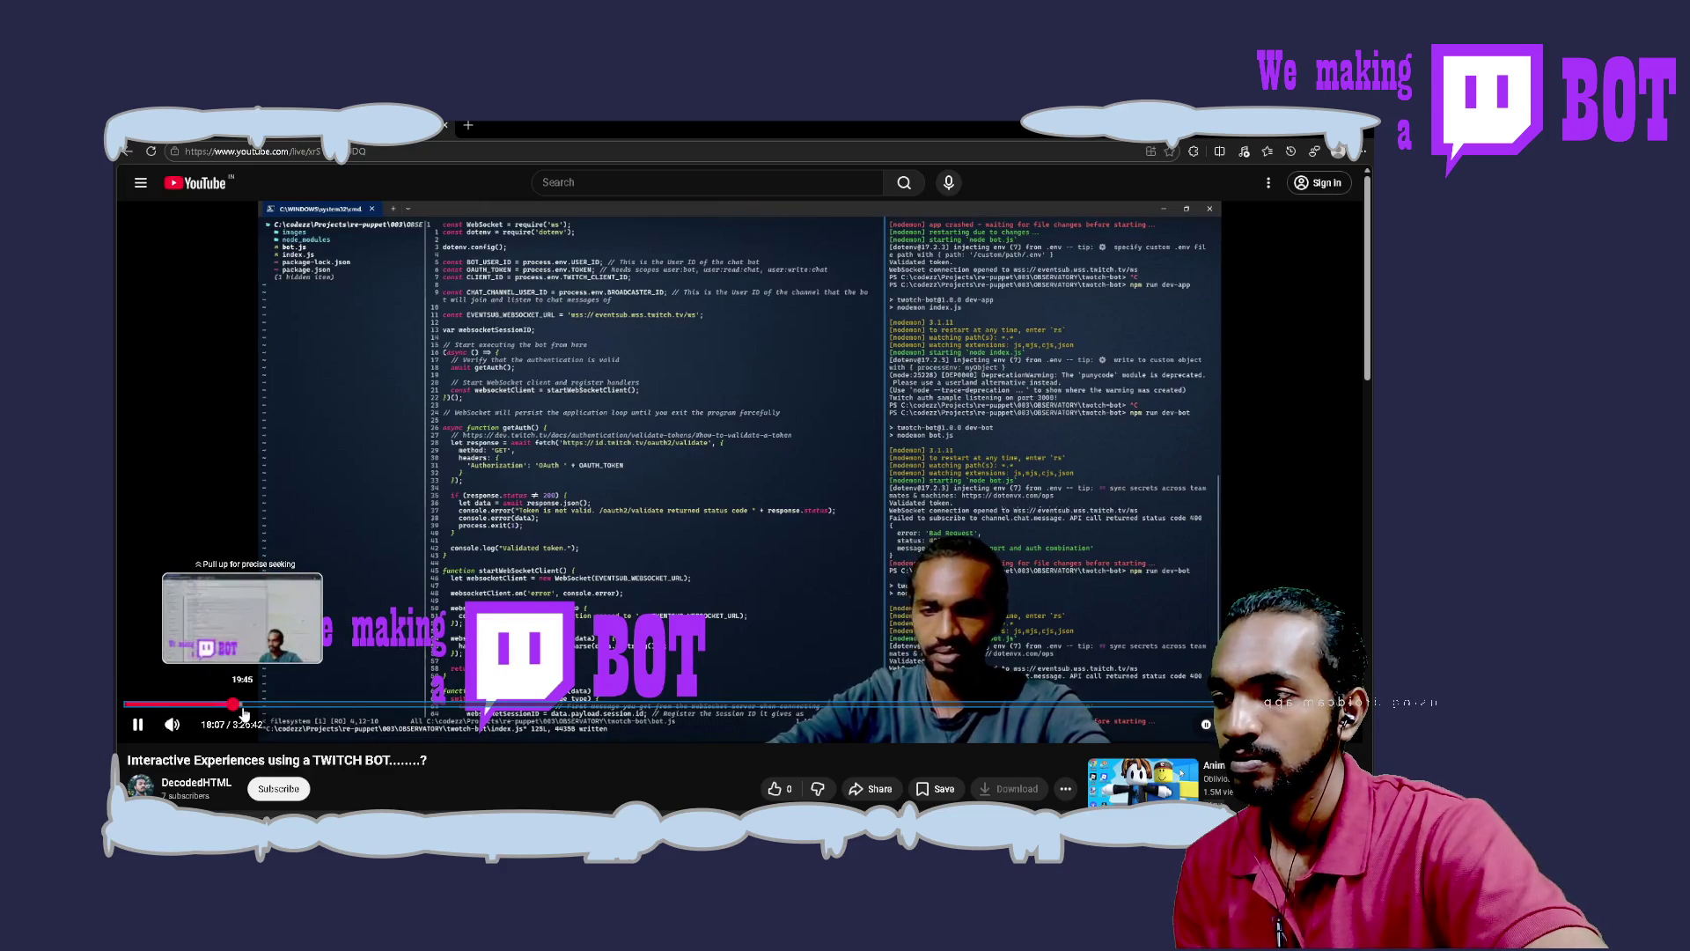
Skip the coding stream forward from 18:06 through 19:45 and 27:35 to about 32 minutes
click(244, 706)
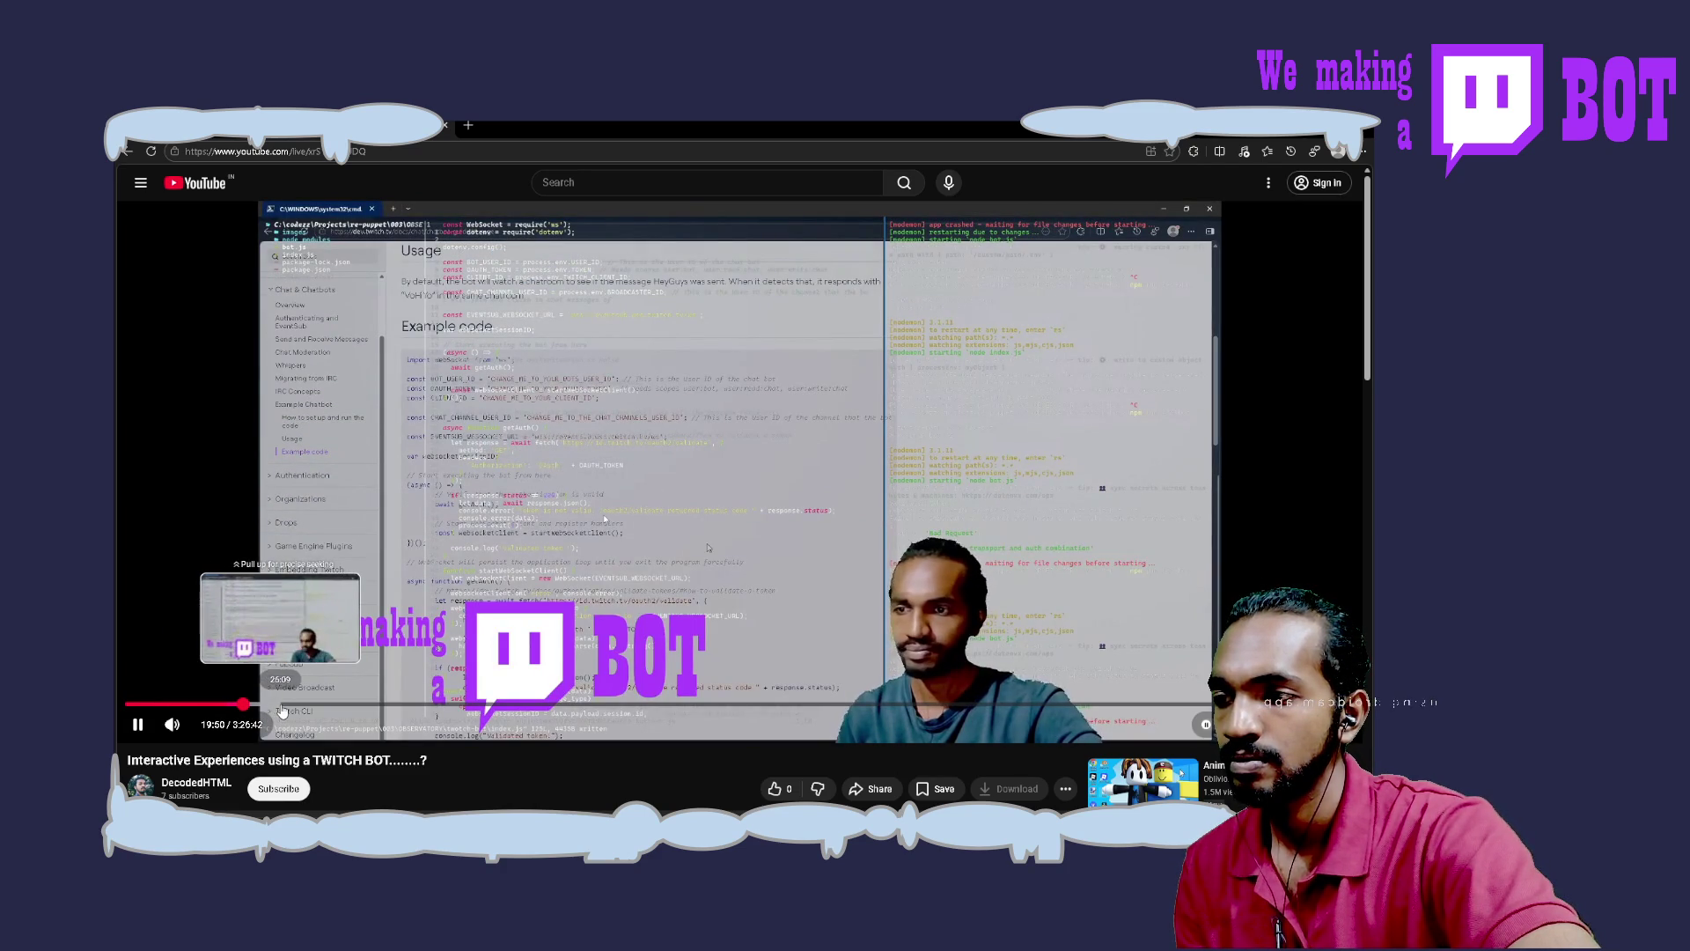
mouse_move(278, 704)
mouse_down()
mouse_move(291, 655)
mouse_move(319, 655)
mouse_up()
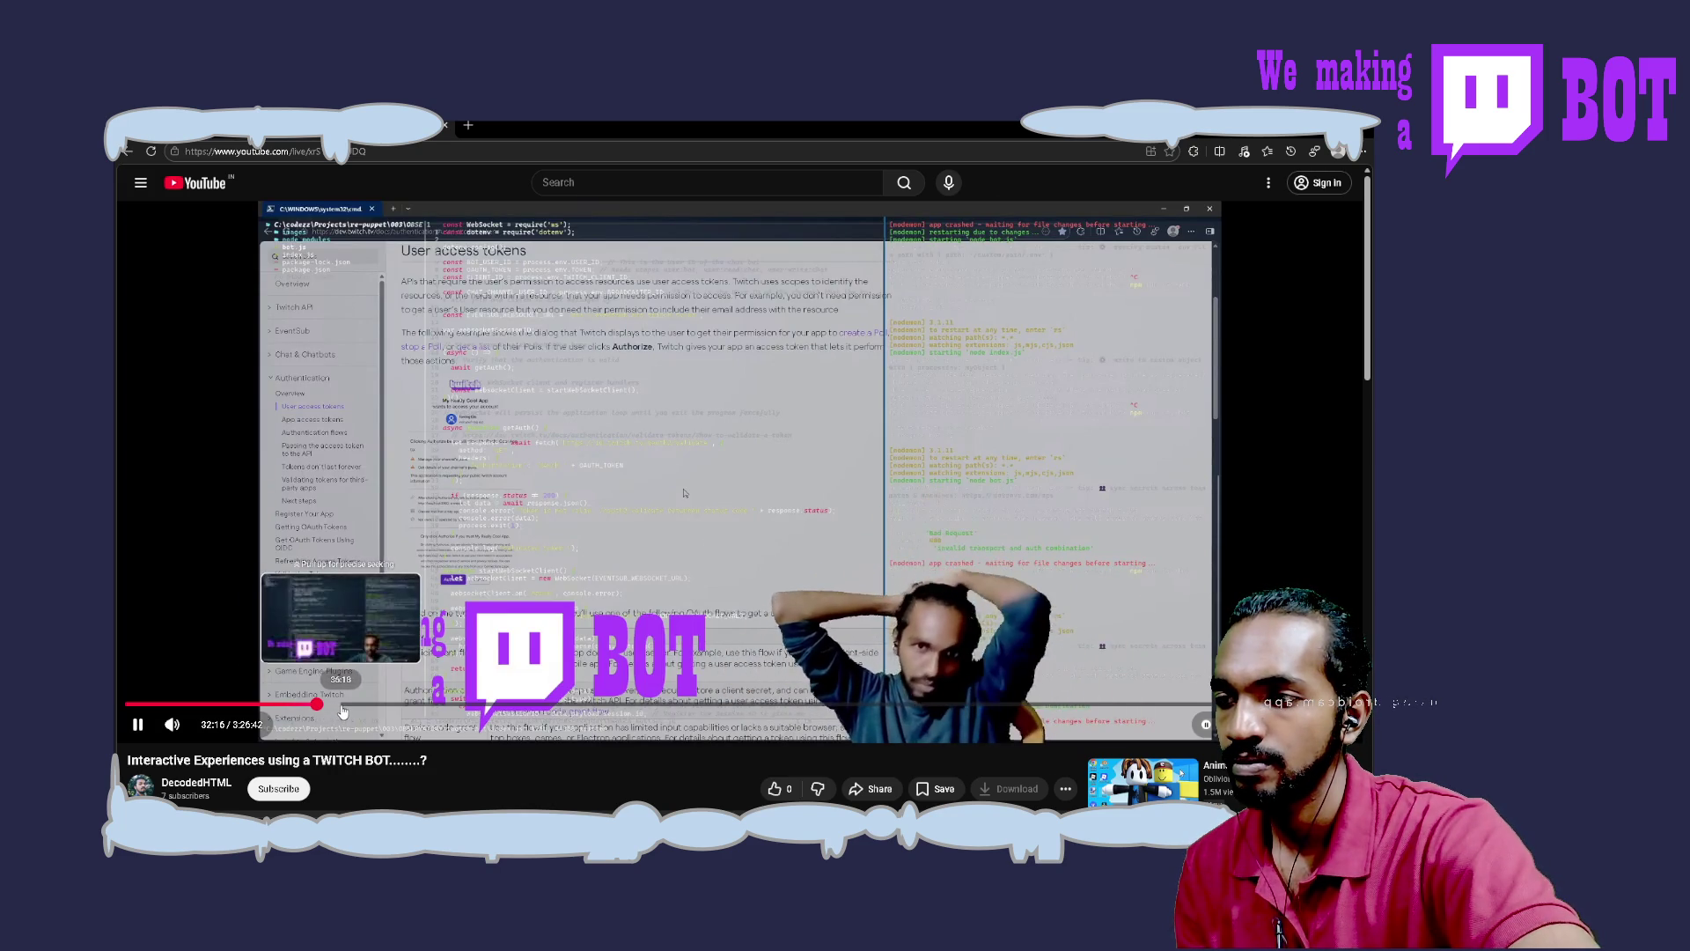
click(342, 706)
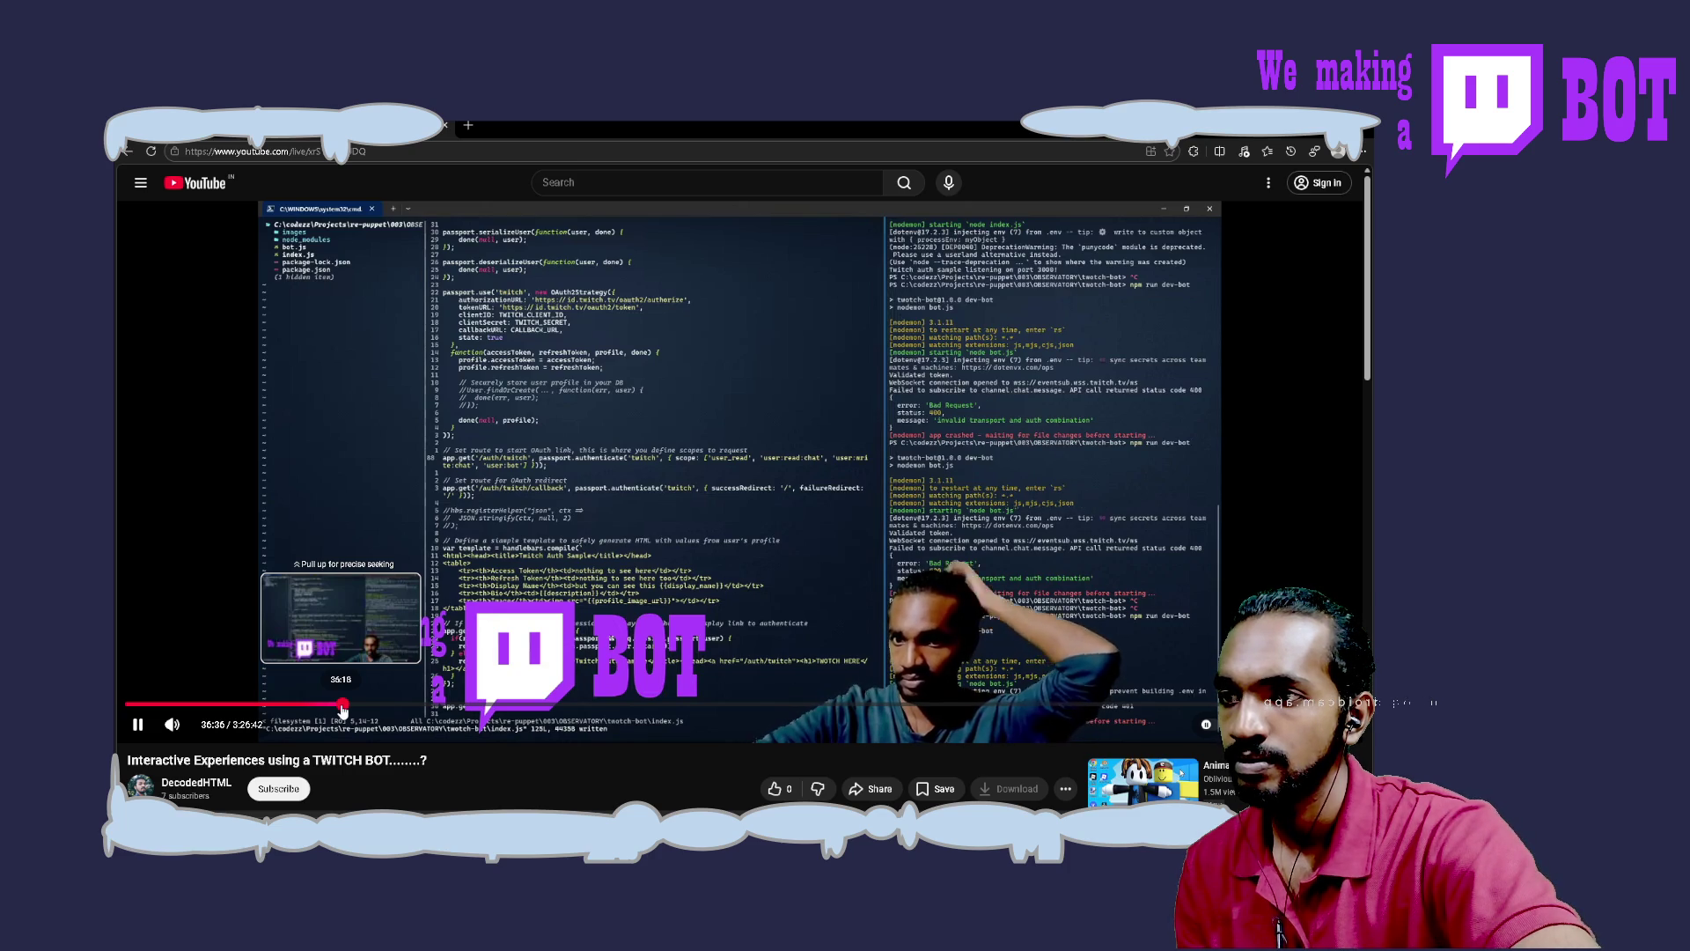
Jump the stream from 32:16 to 36:18, where the passport OAuth setup code appears
drag(342, 708, 342, 708)
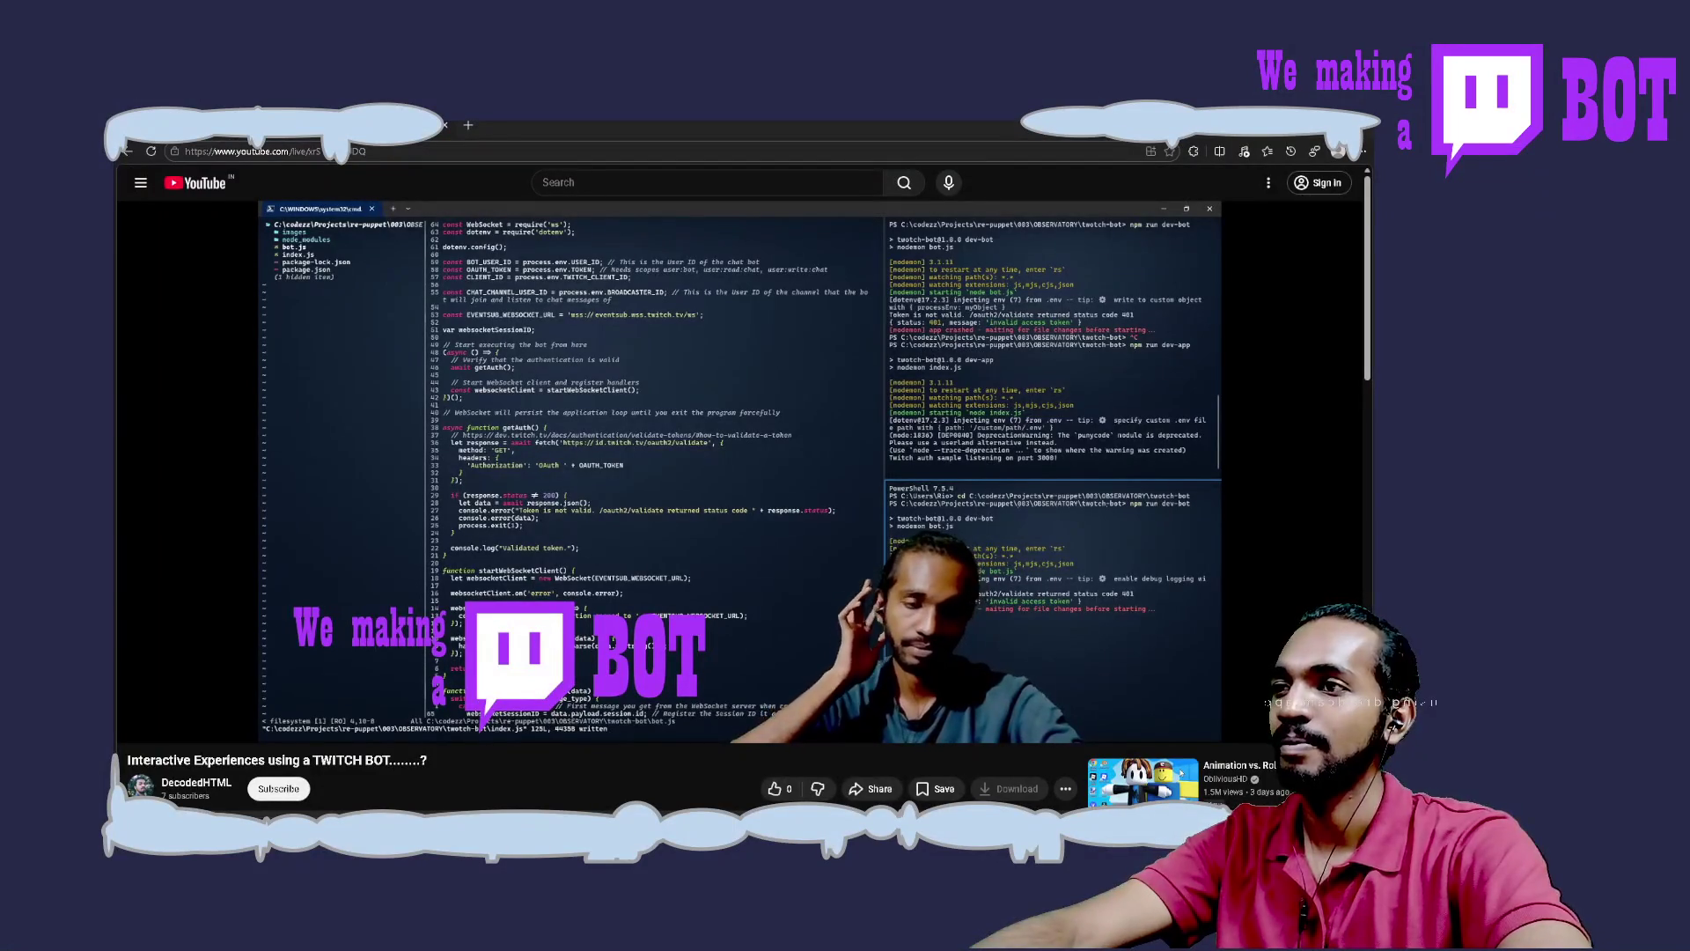
mouse_move(491, 604)
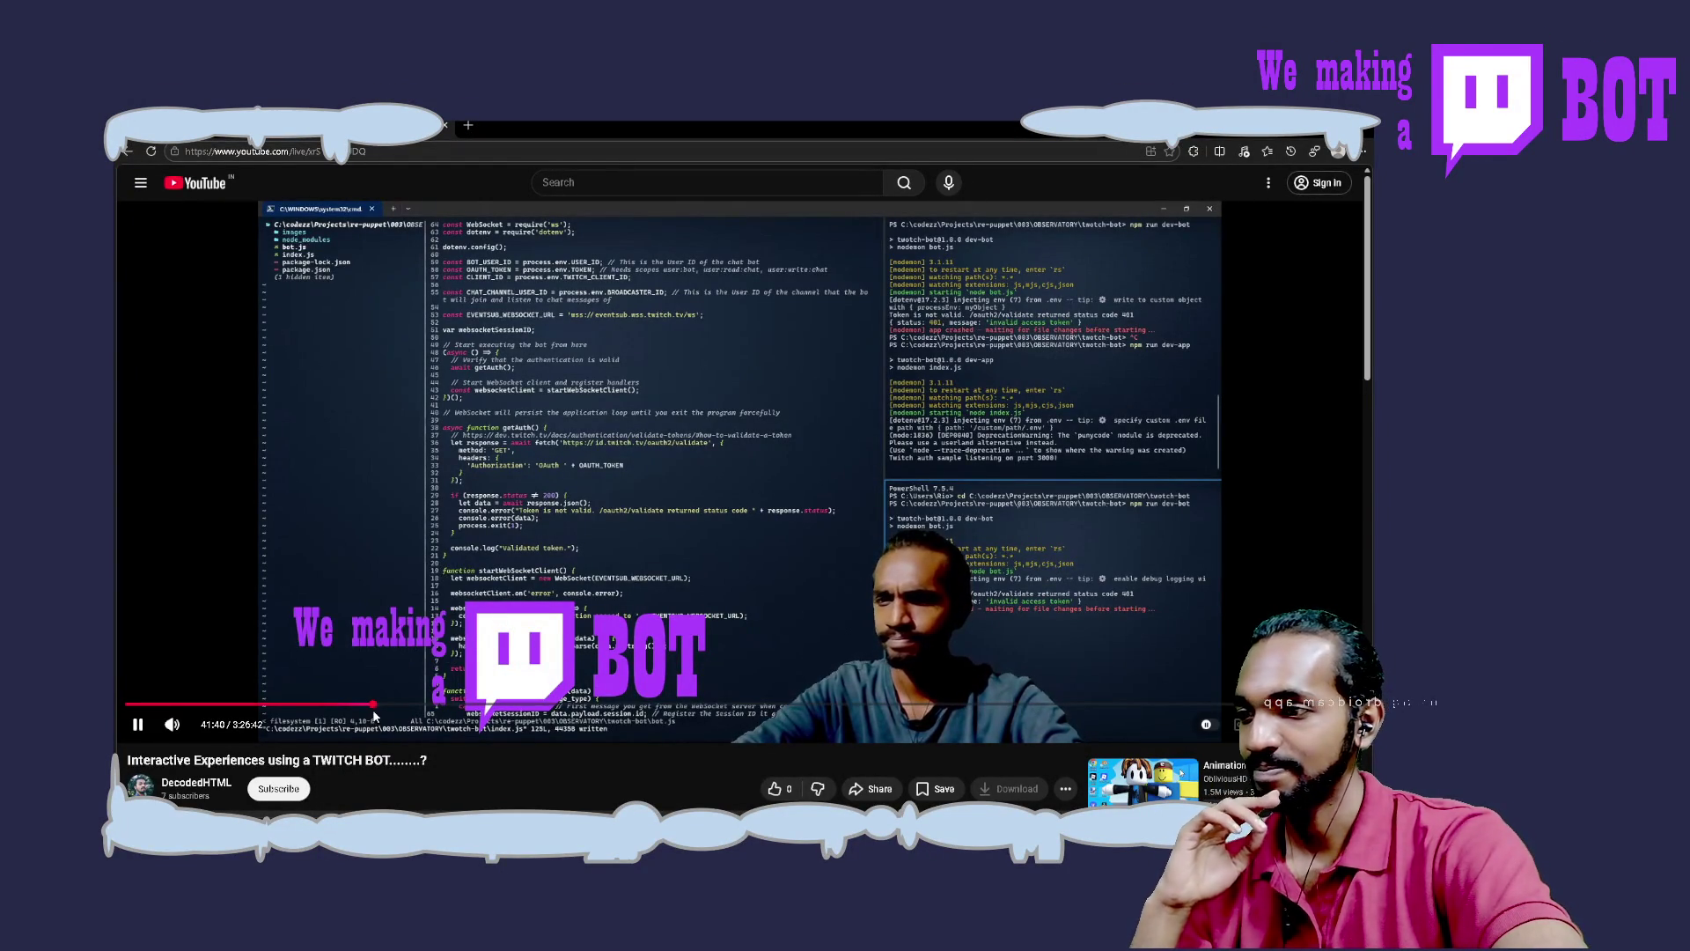
drag(376, 706, 431, 711)
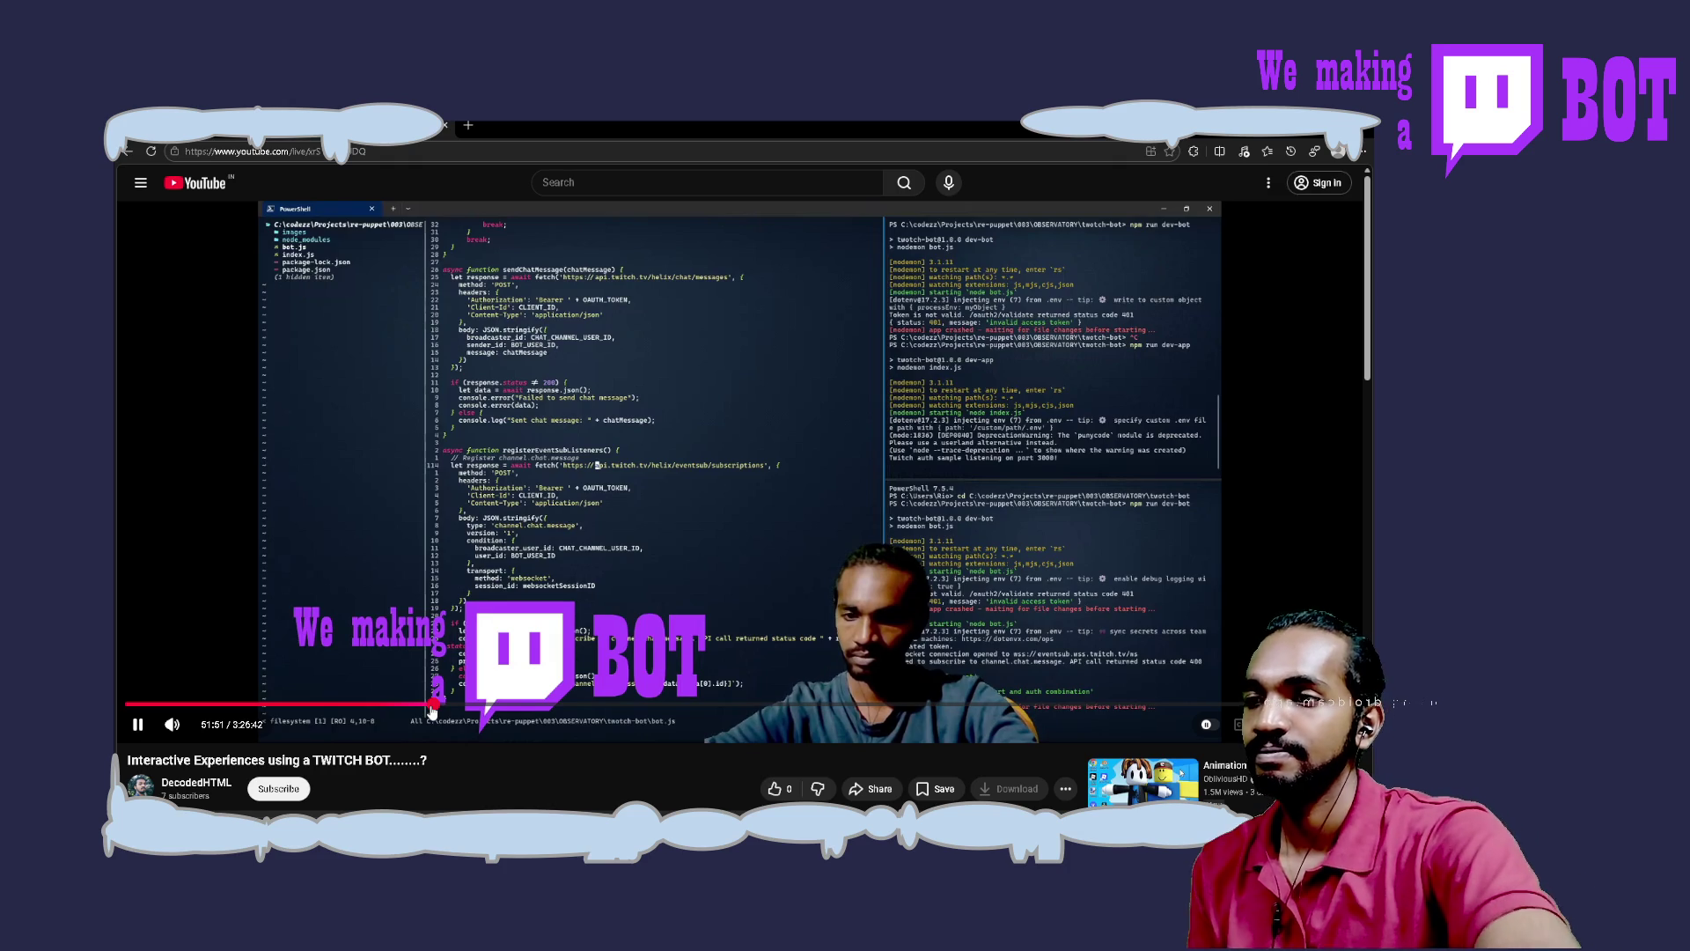
drag(435, 711, 457, 711)
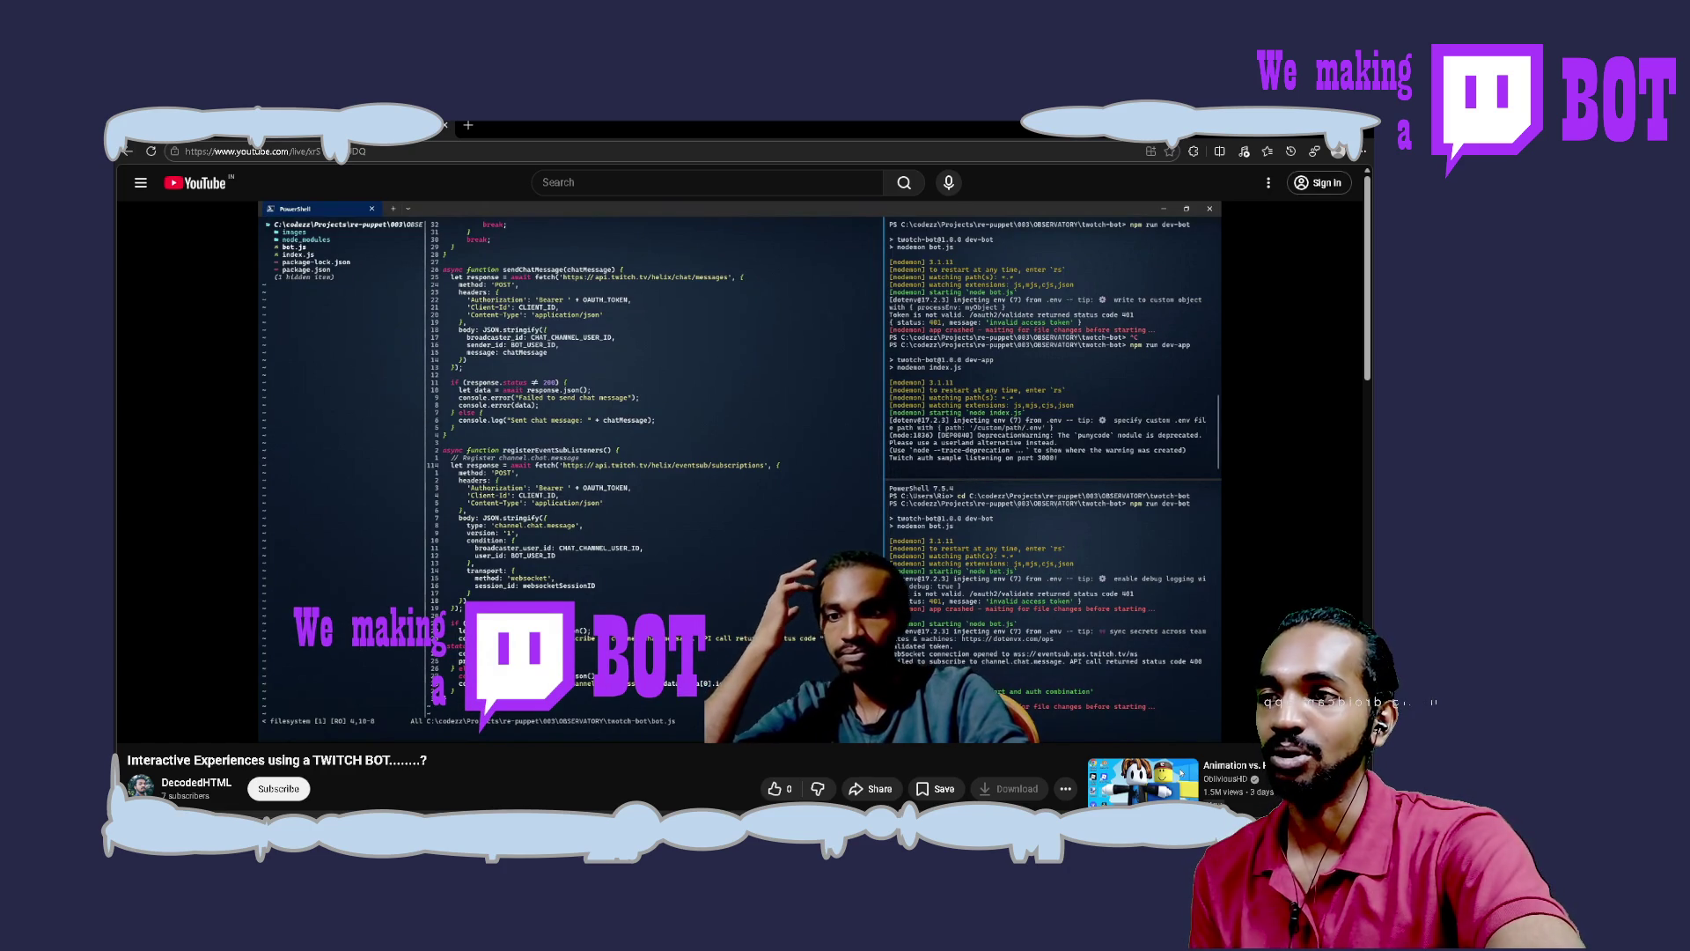
Watch the Twitch-bot stream from around 52:25 before returning to the markdown post
mouse_move(669, 401)
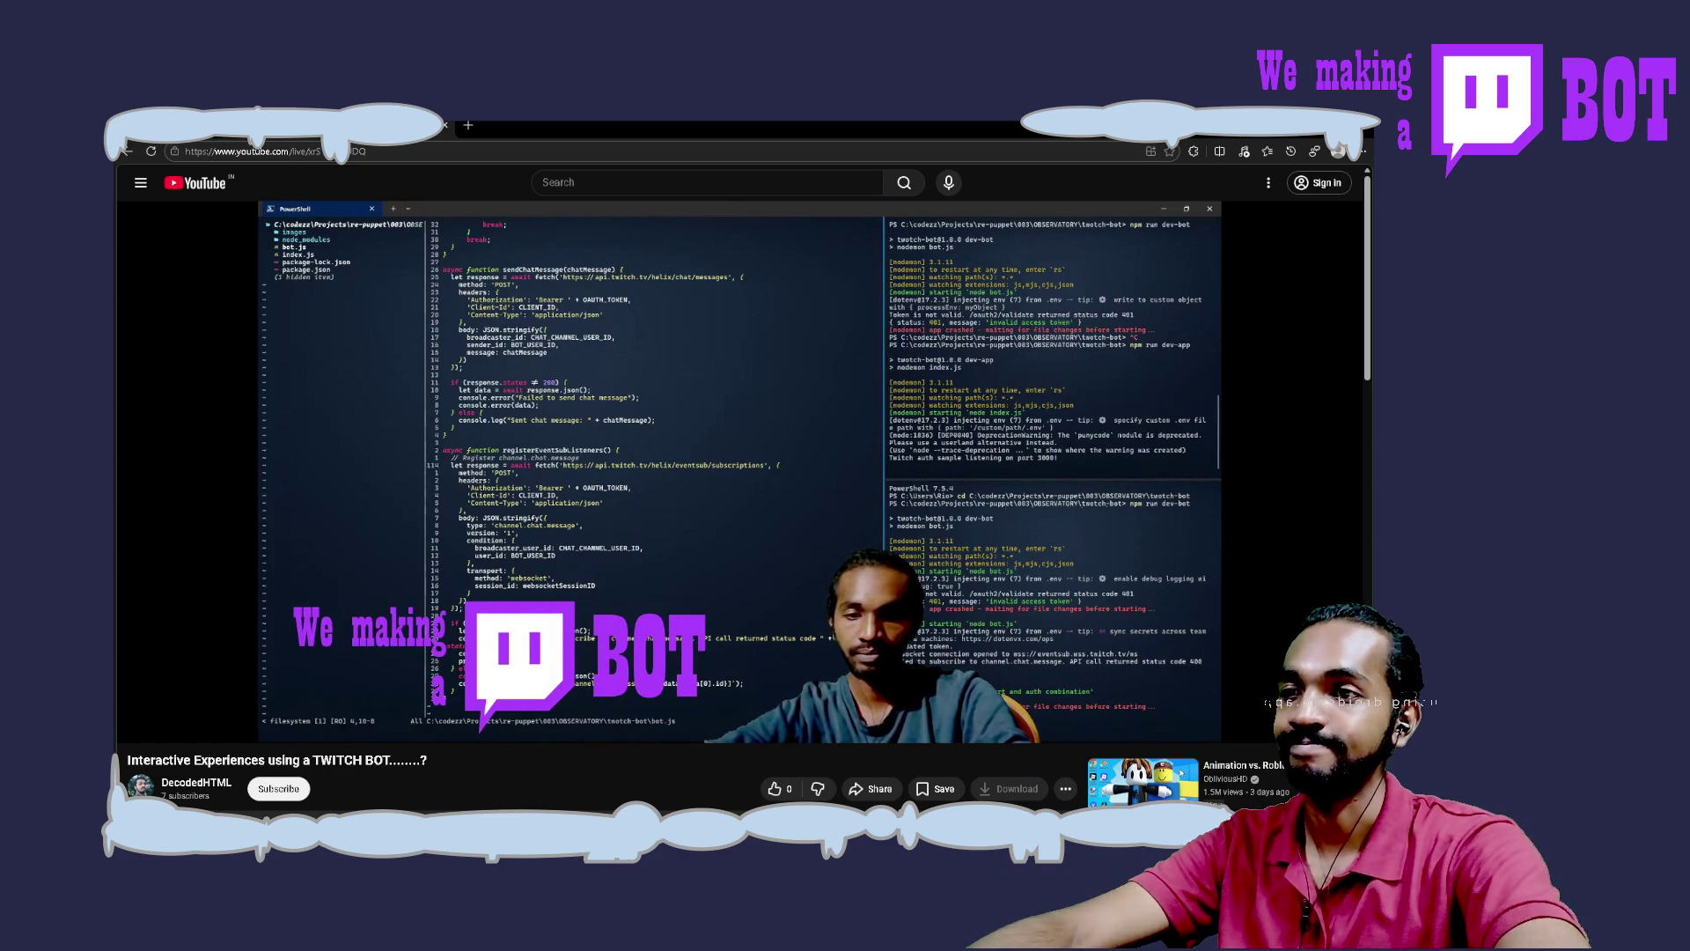
mouse_move(727, 606)
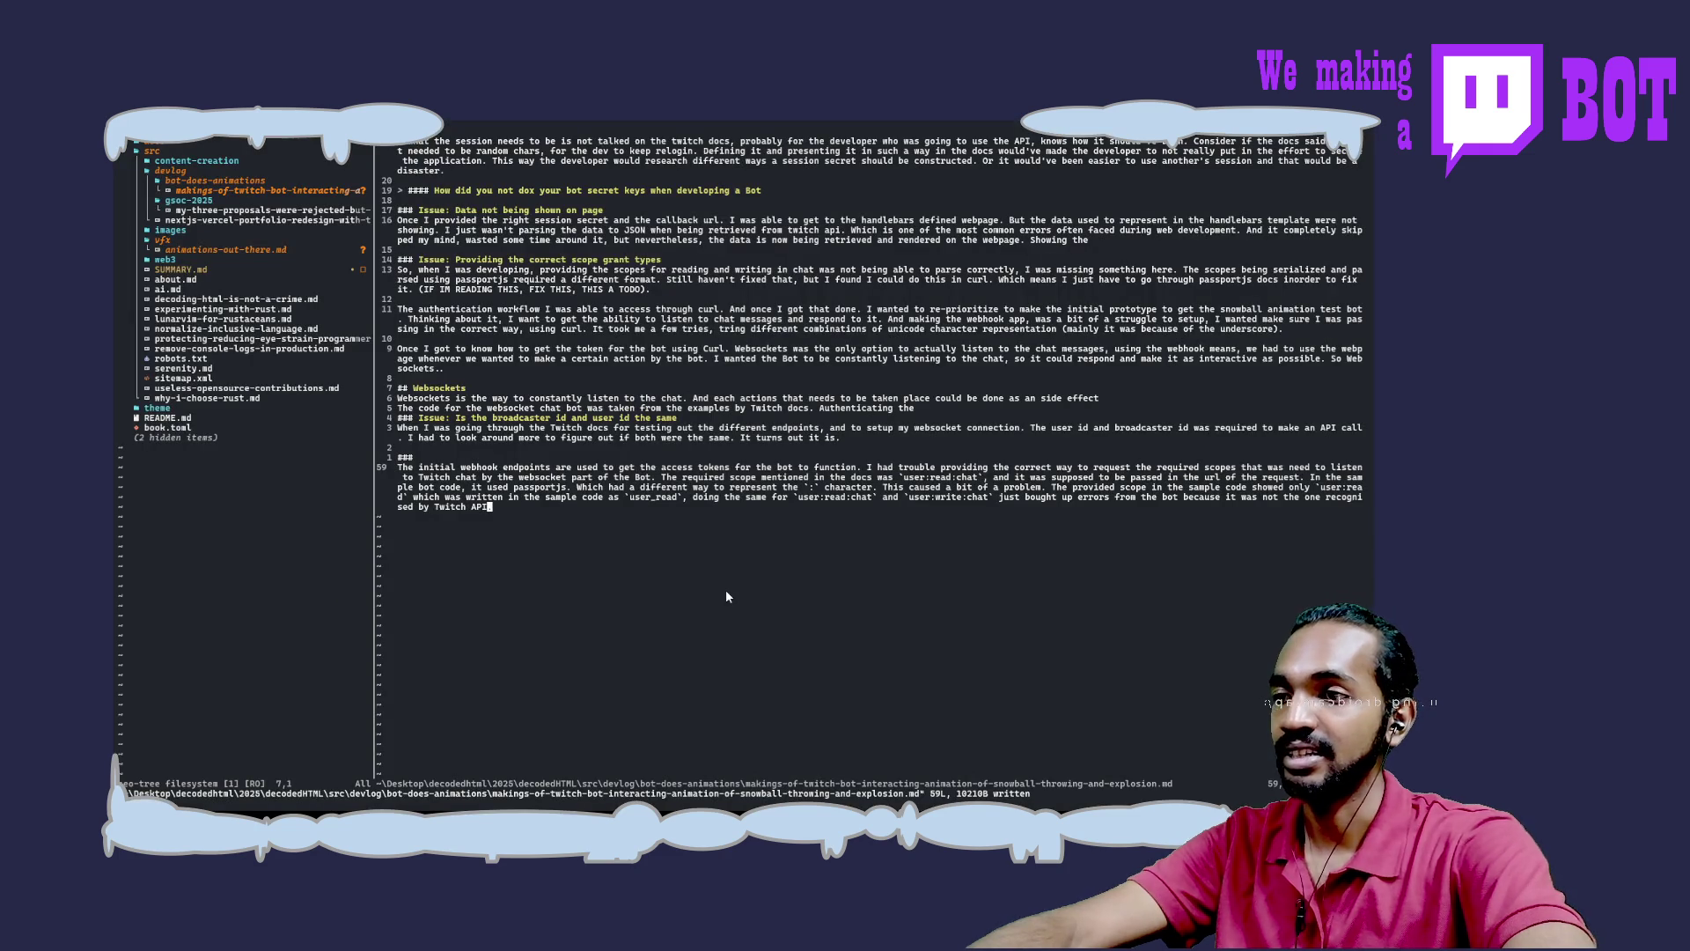
End the paragraph with 'acter.' and begin the heading '### Issue: Twitch uses different types of authentication'
text(acter.)
key(Return)
key(Return)
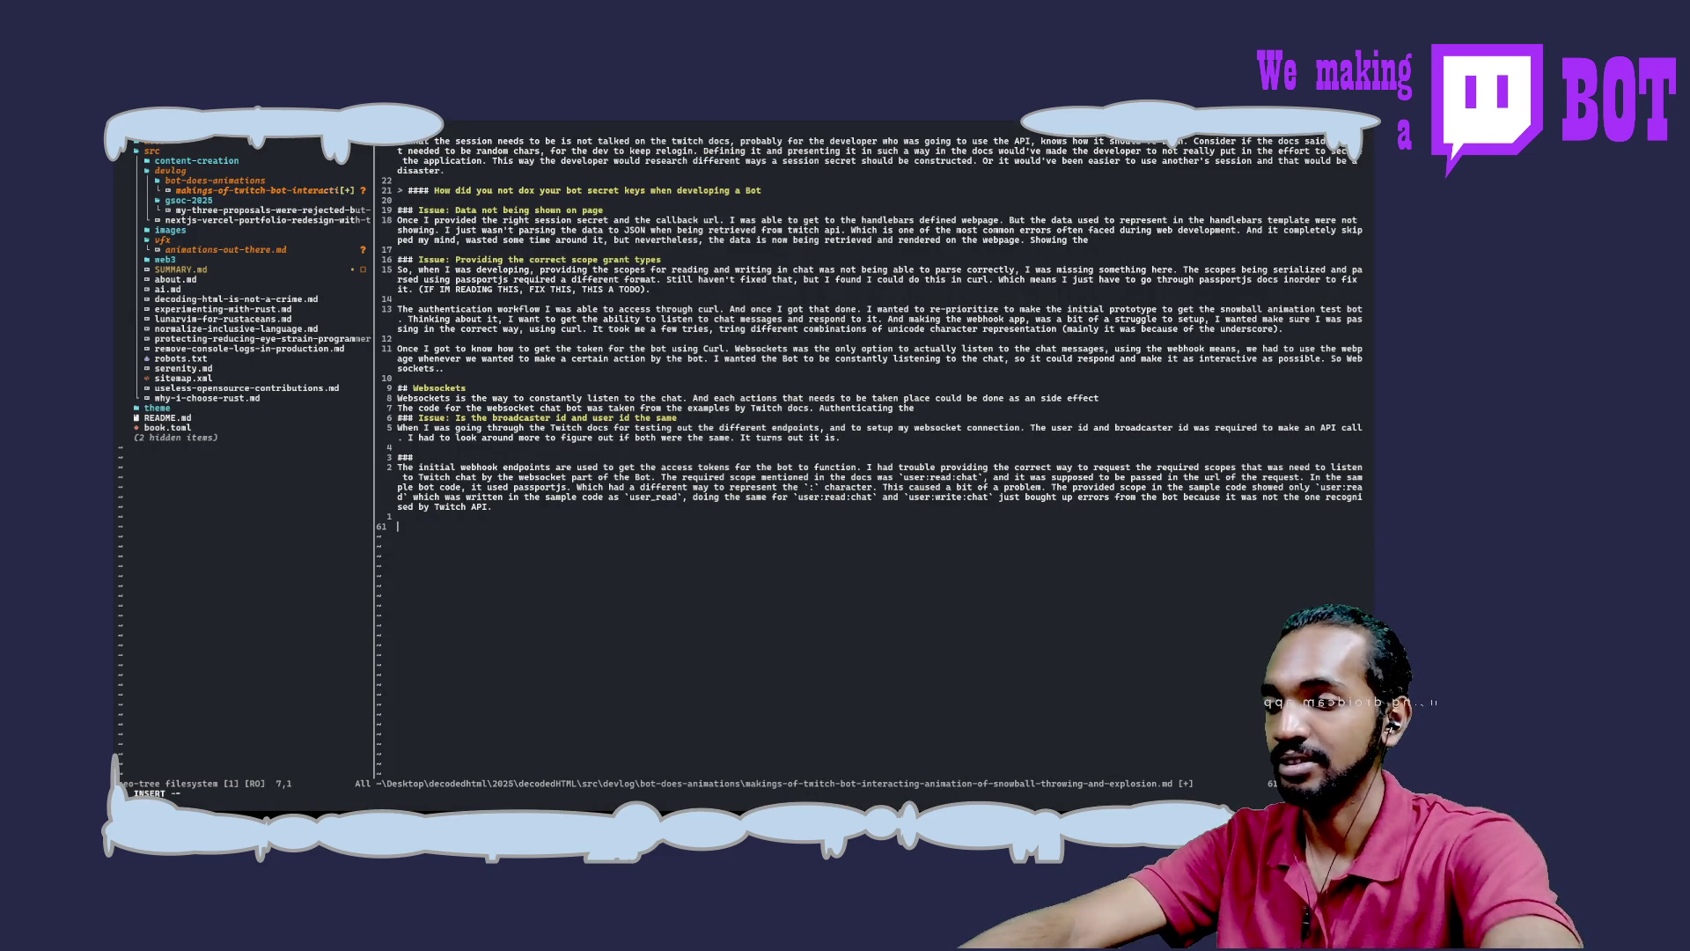
text(### )
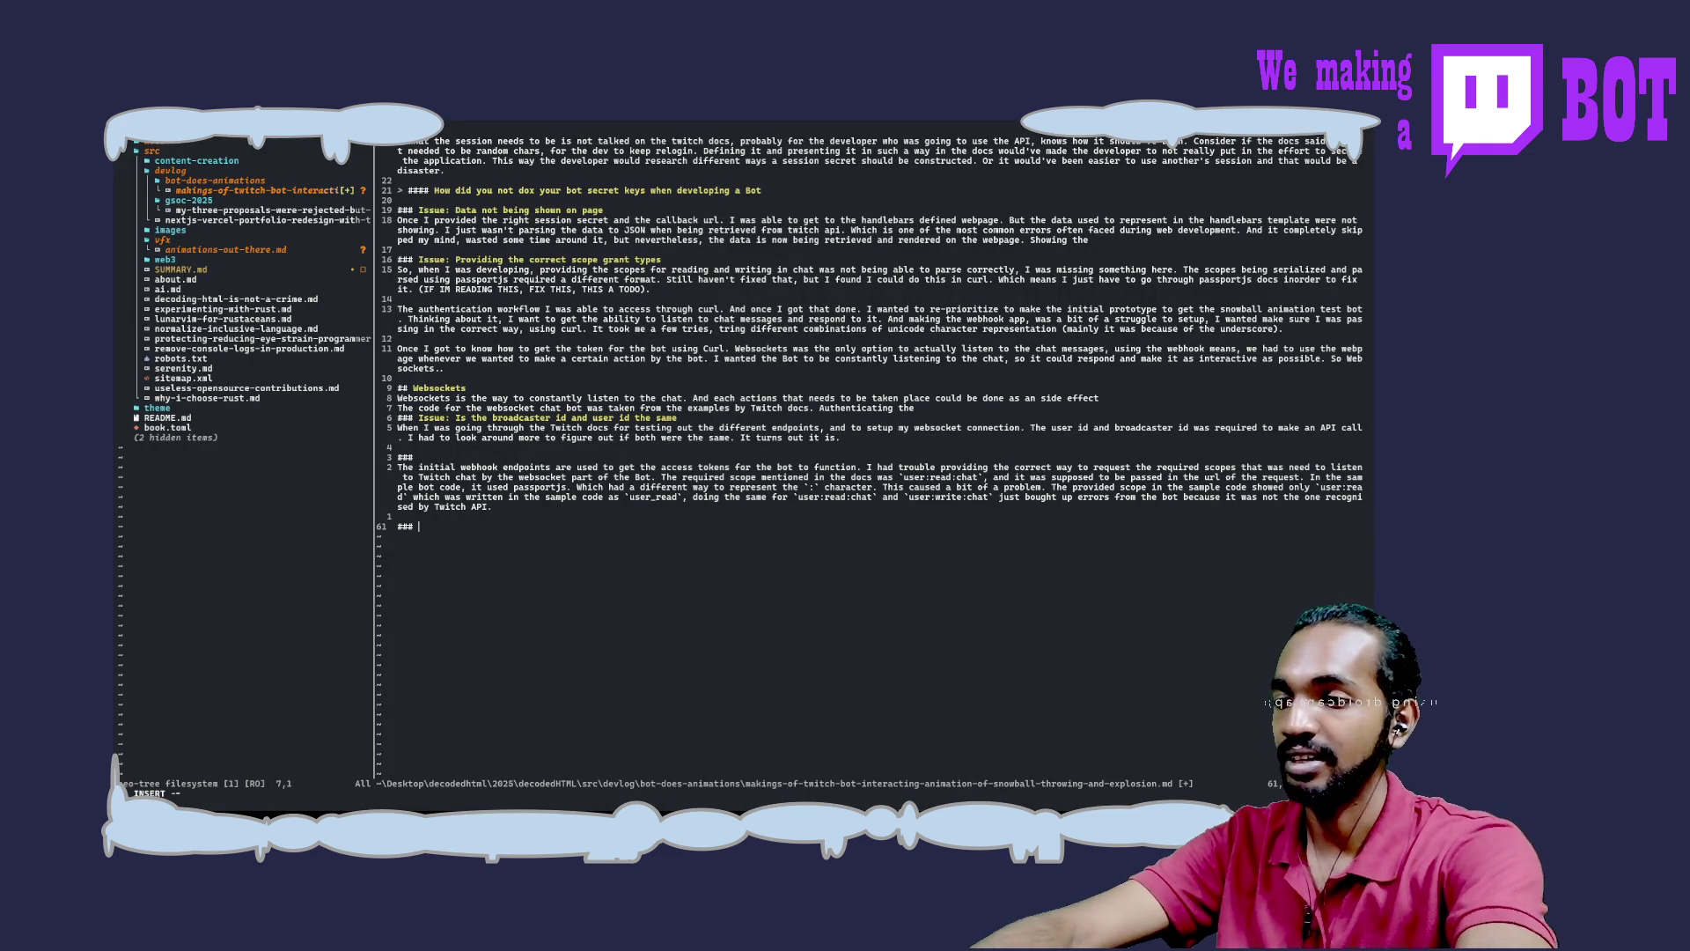
text(I)
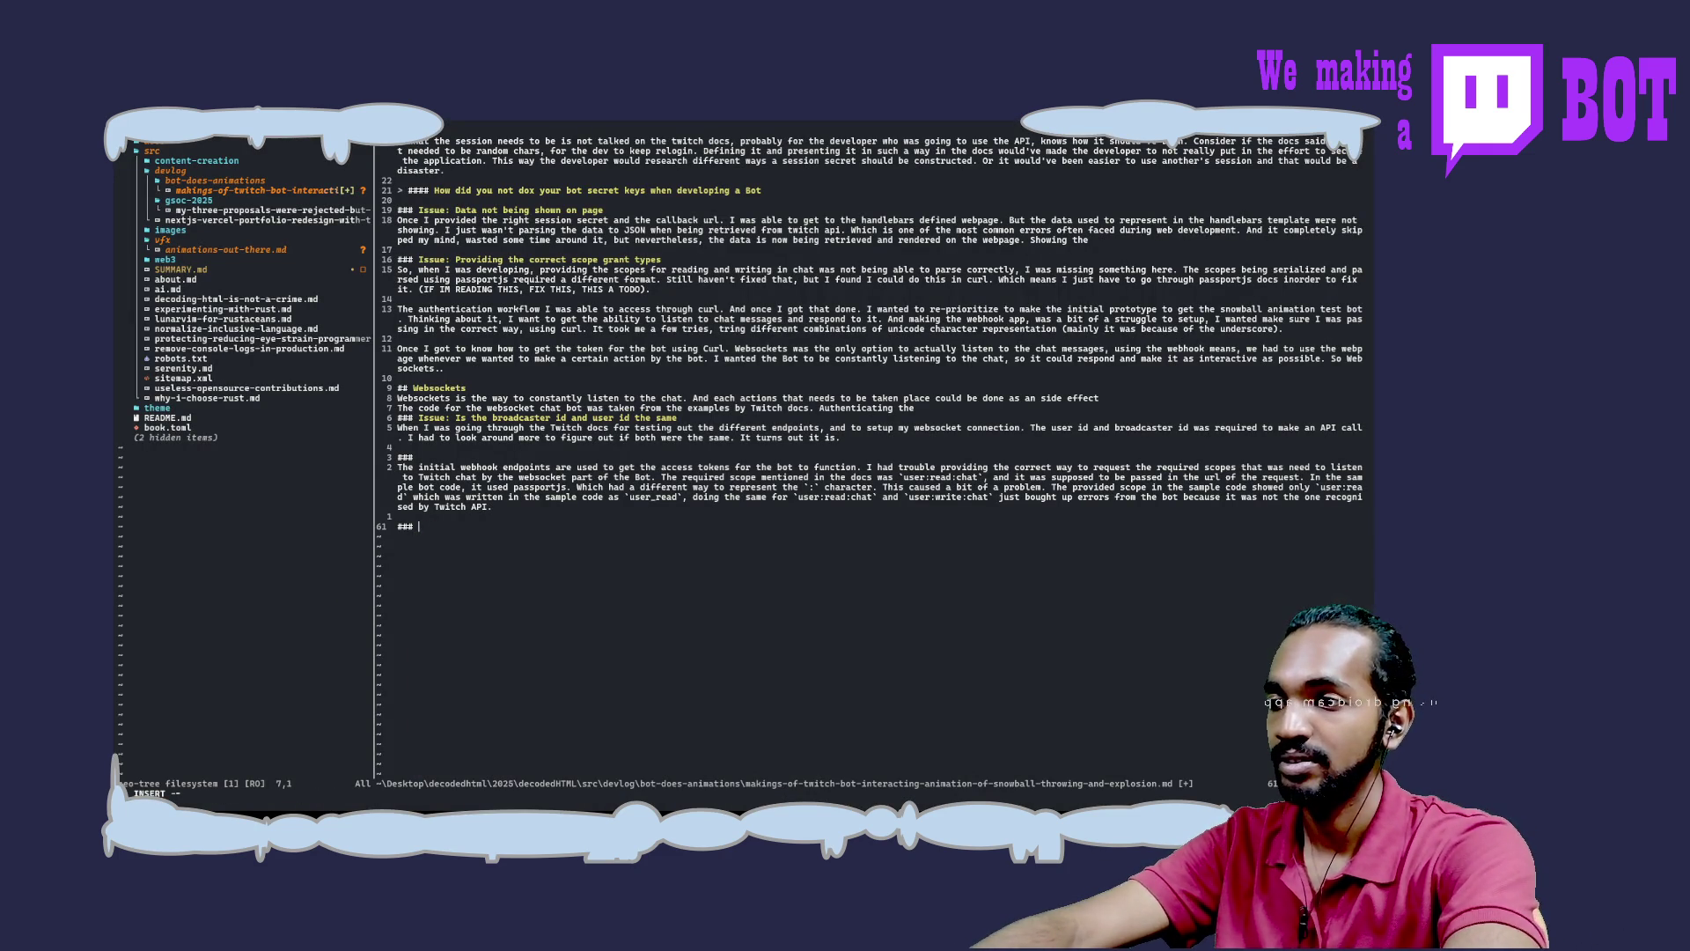
text(ssue: )
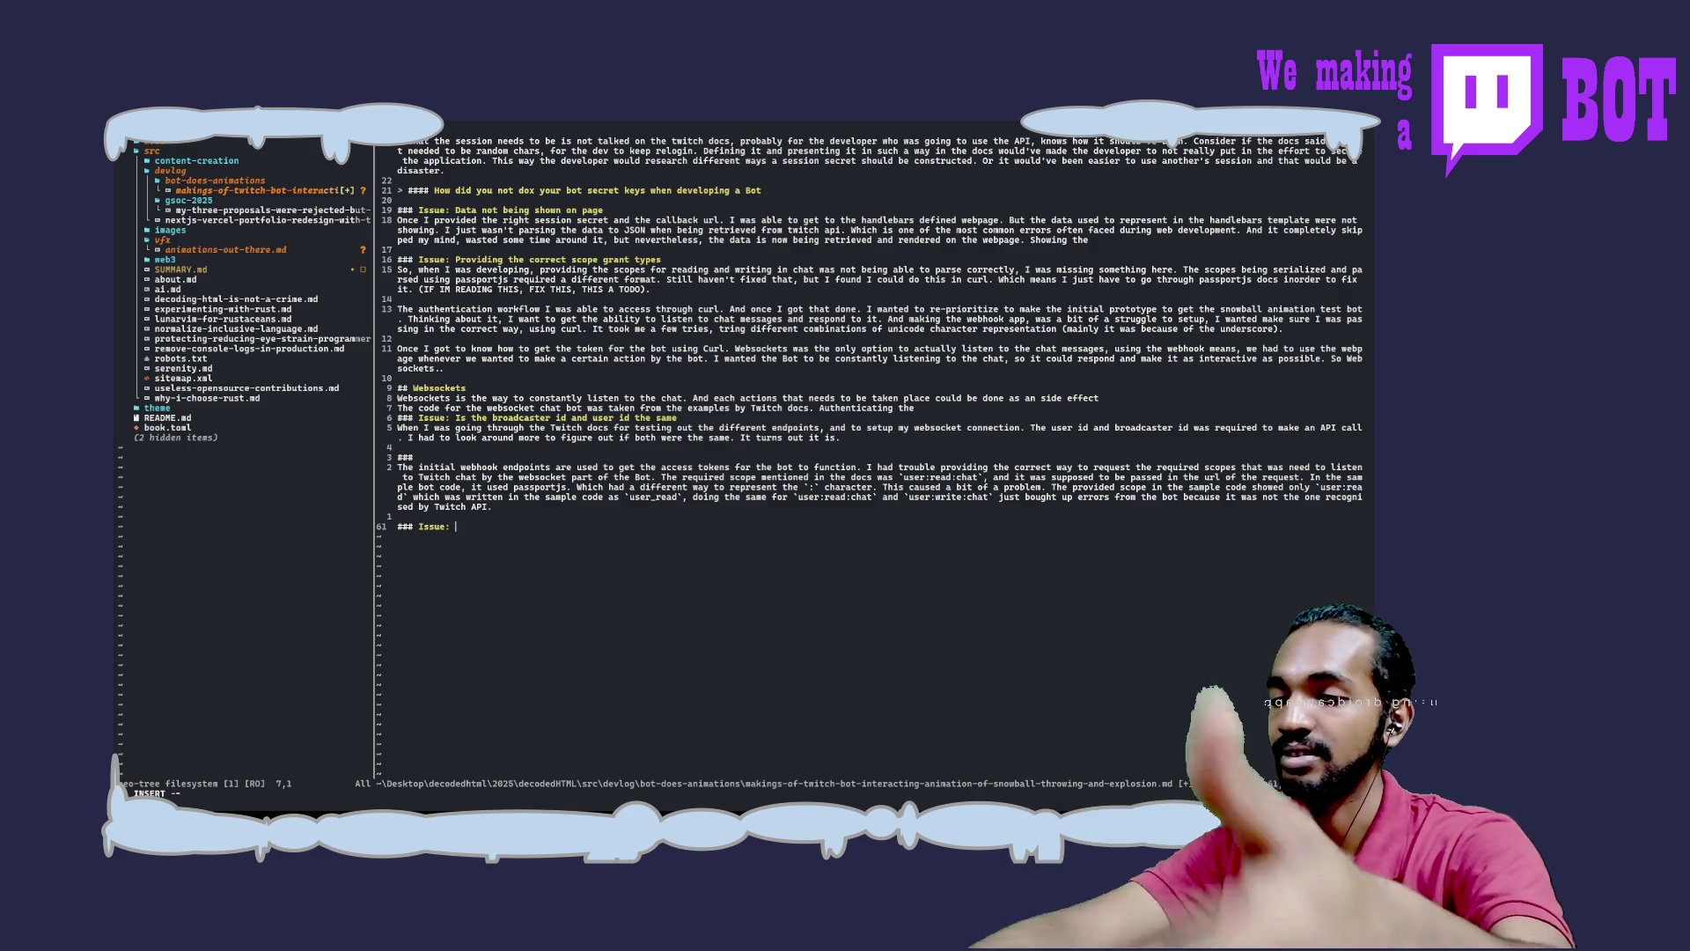
text(Twit)
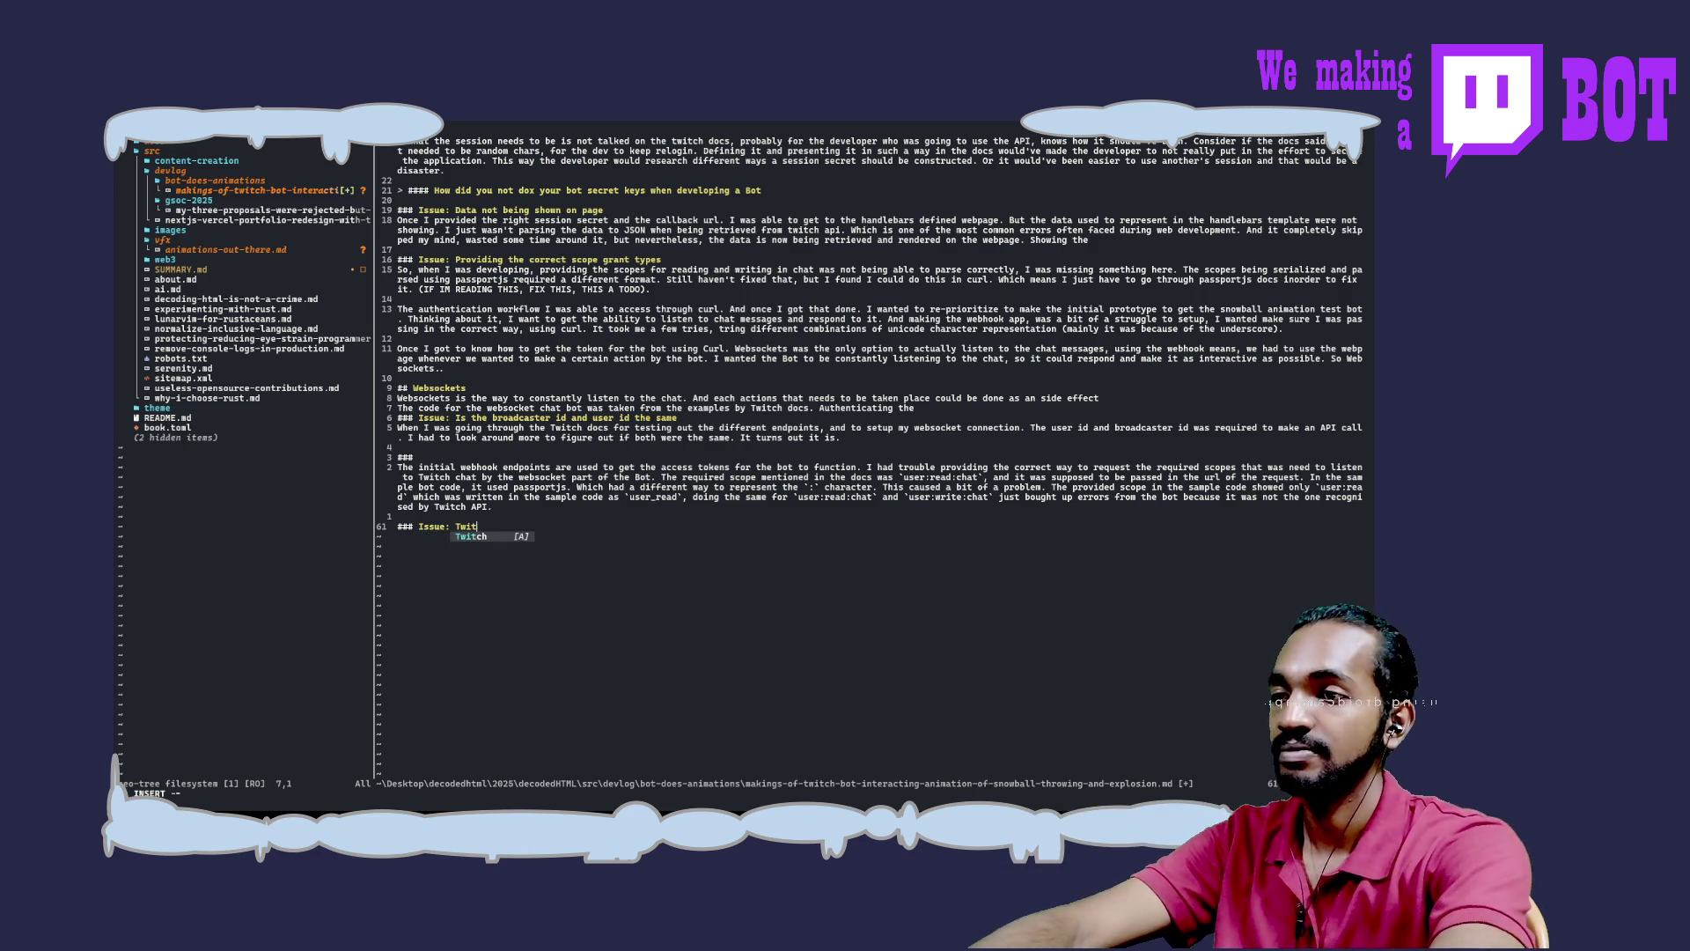
text(ch uses )
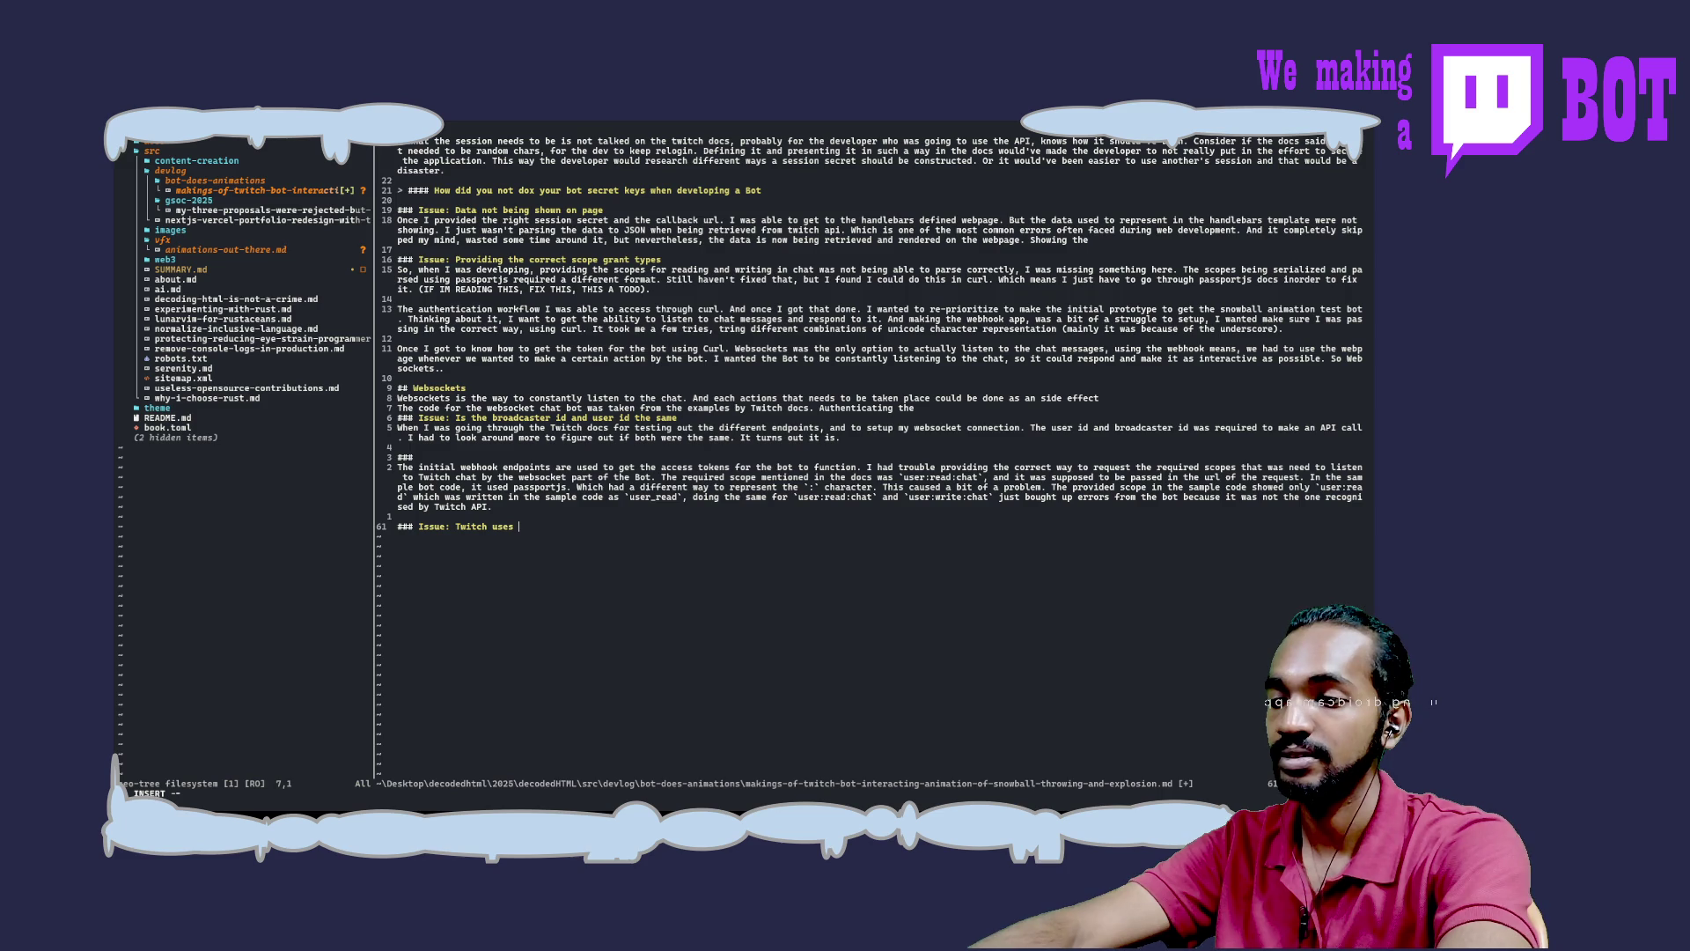
text(different types of authe)
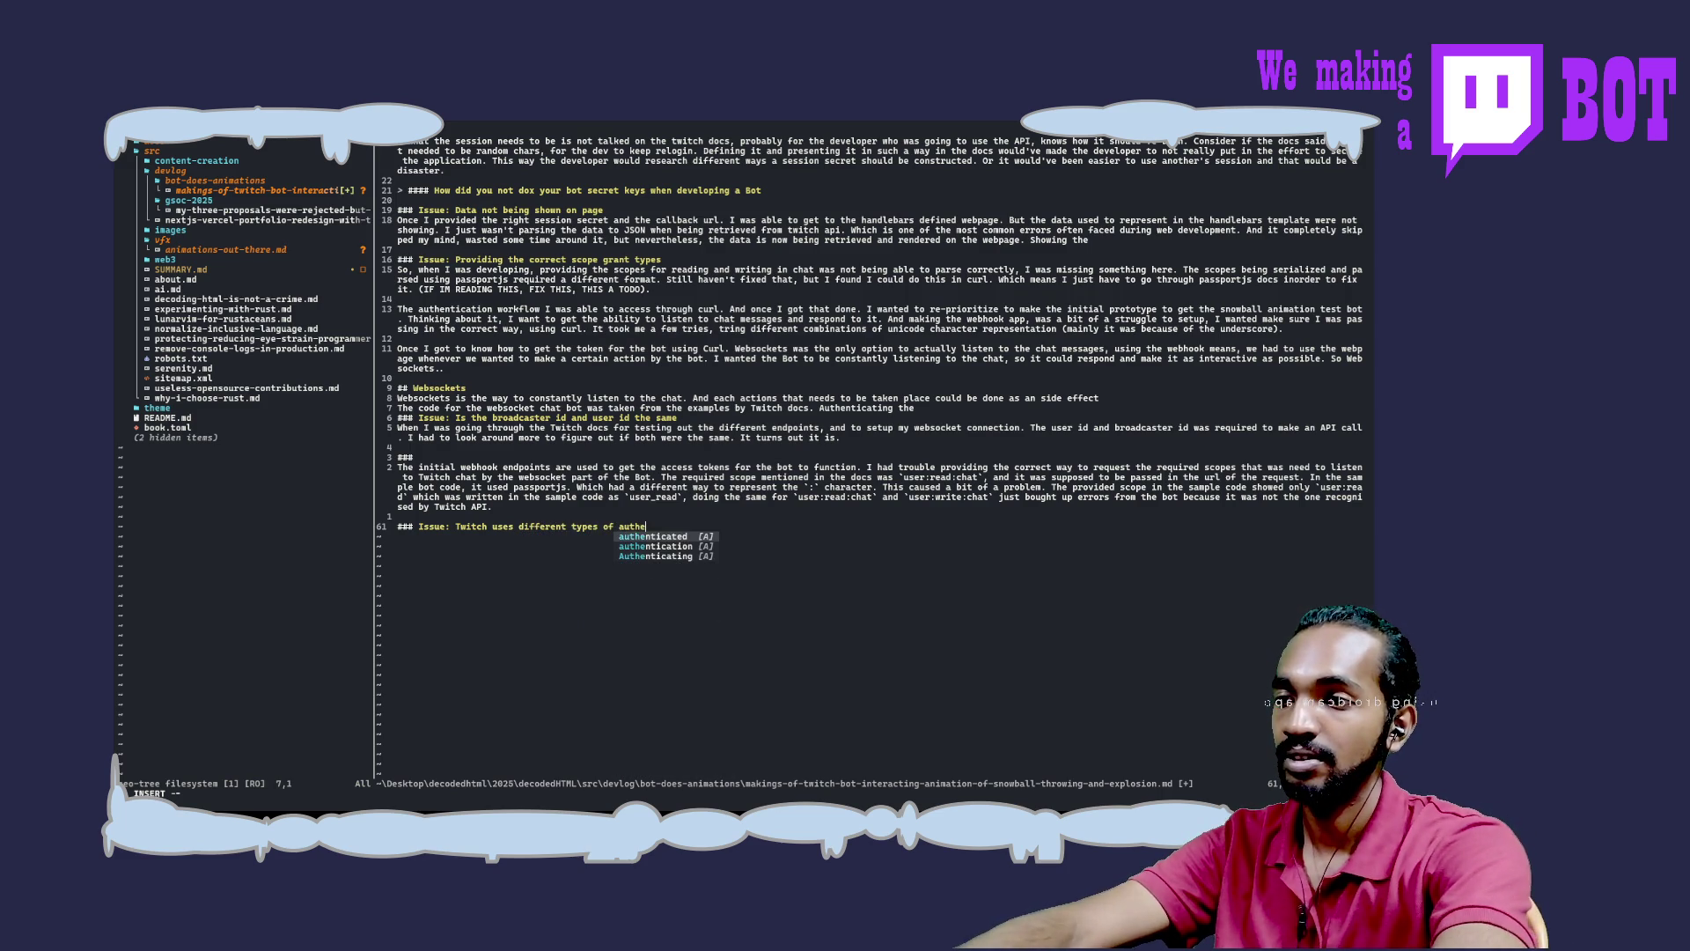
text(nc)
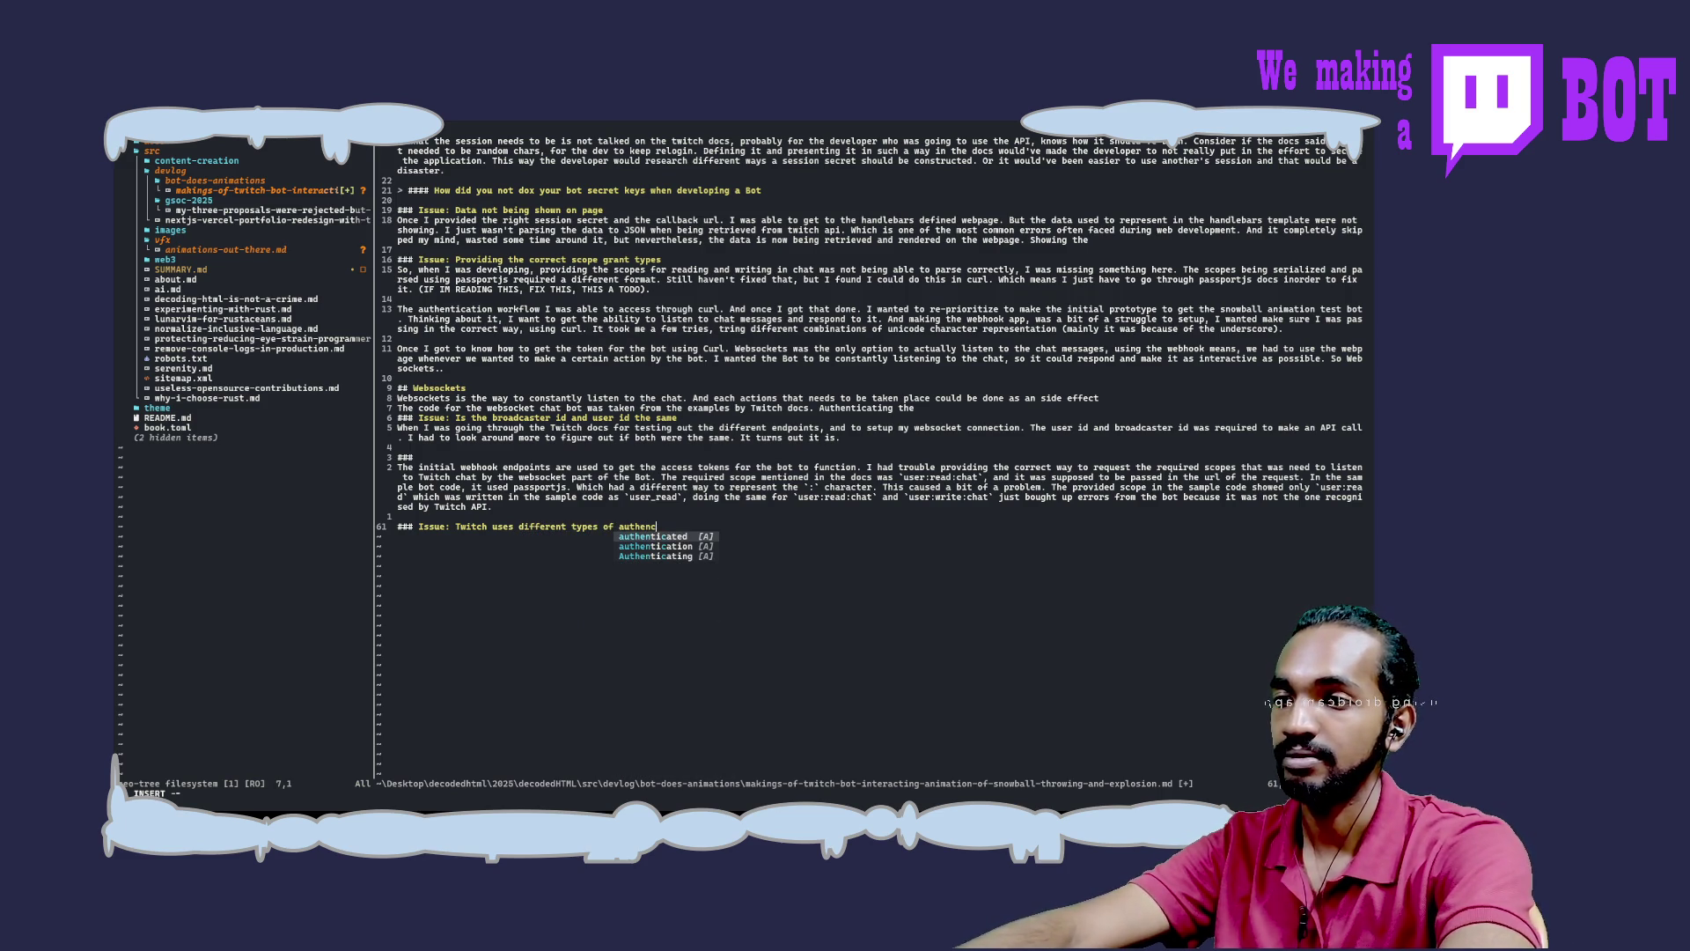
key(BackSpace)
text(tication)
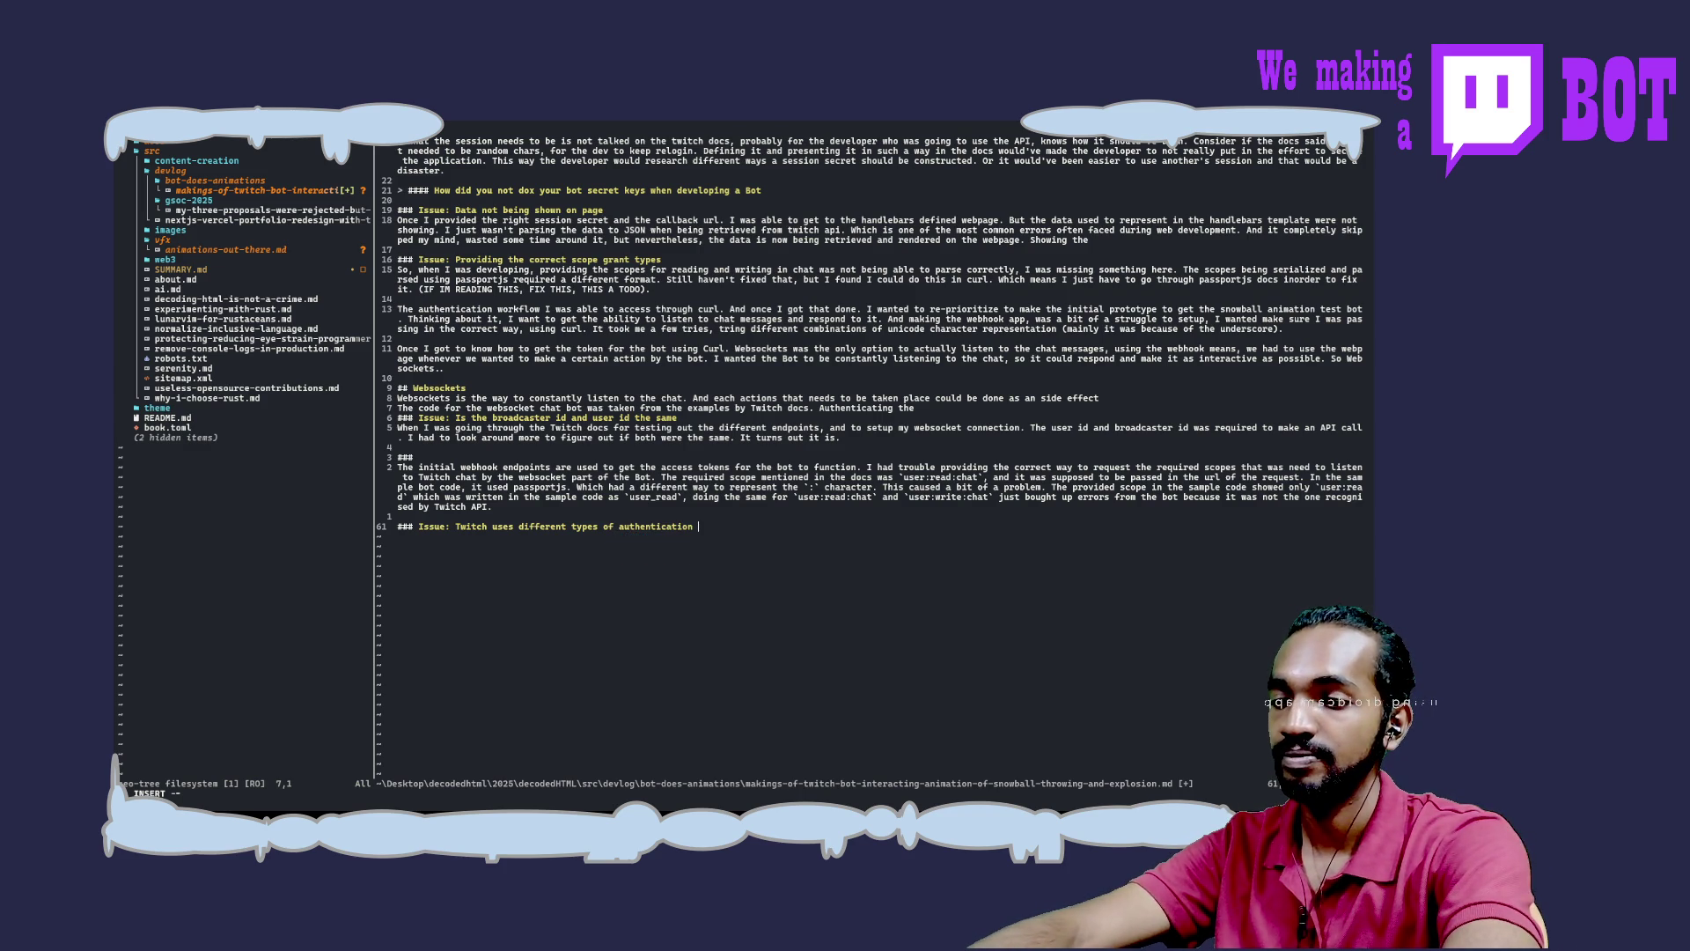
Replace 'authentication' with 'token' and continue the heading with 'for different purposes, I'
key(BackSpace)
key(BackSpace)
key(BackSpace)
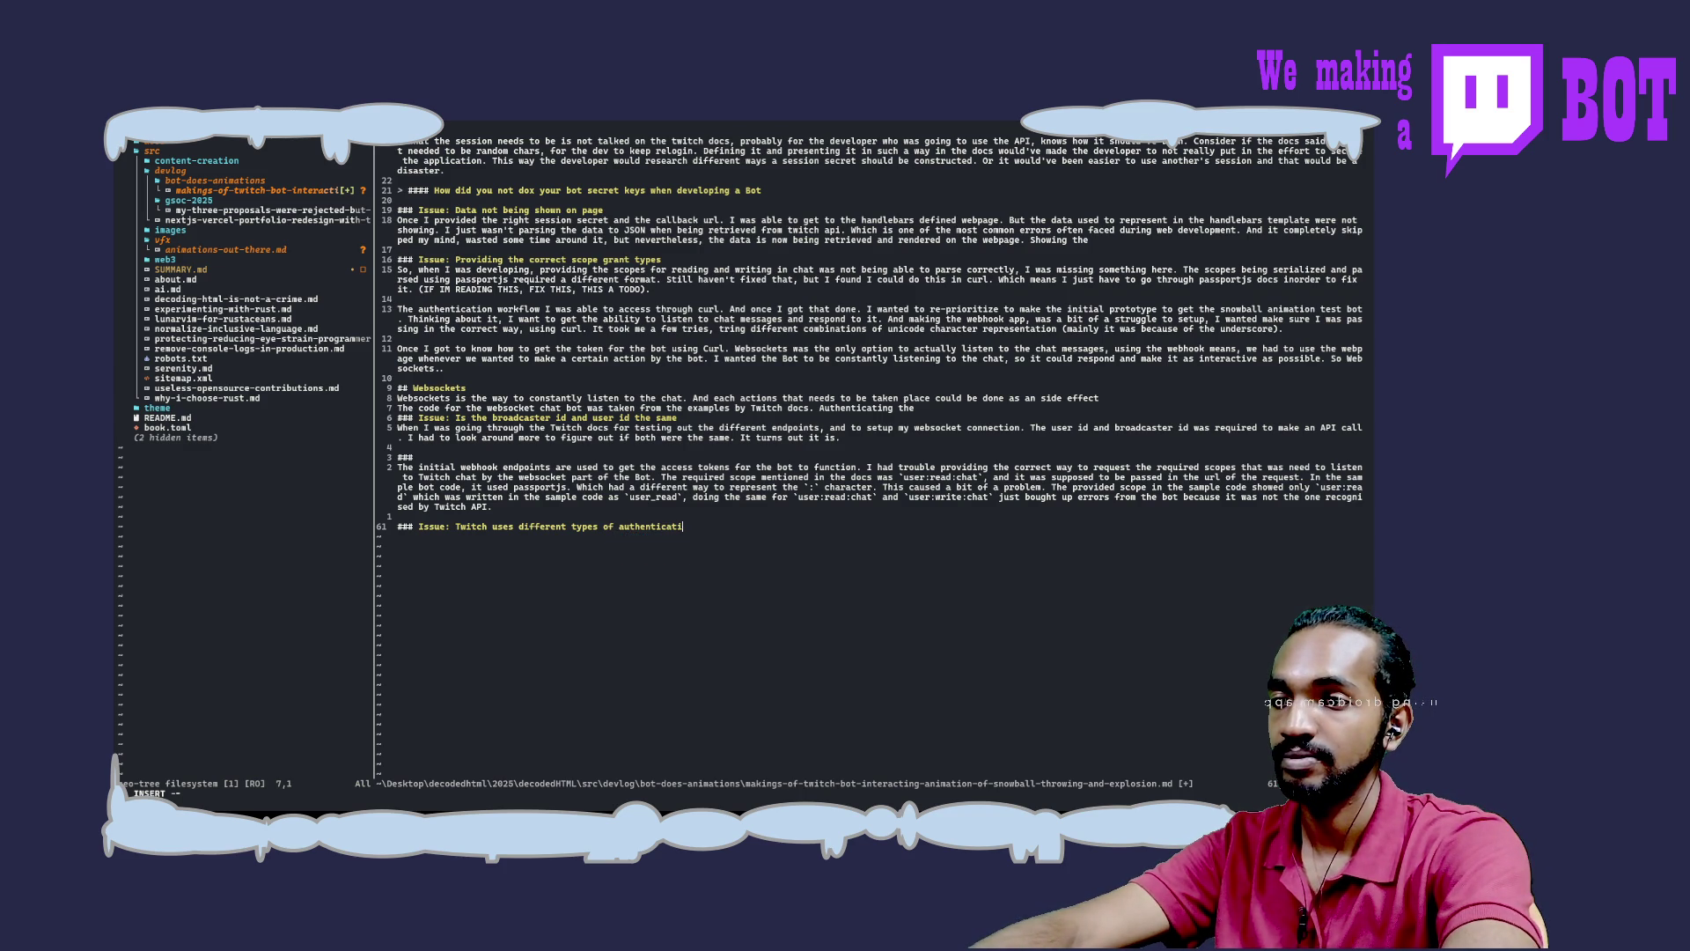
text(tp)
key(BackSpace)
text(oken for diffre)
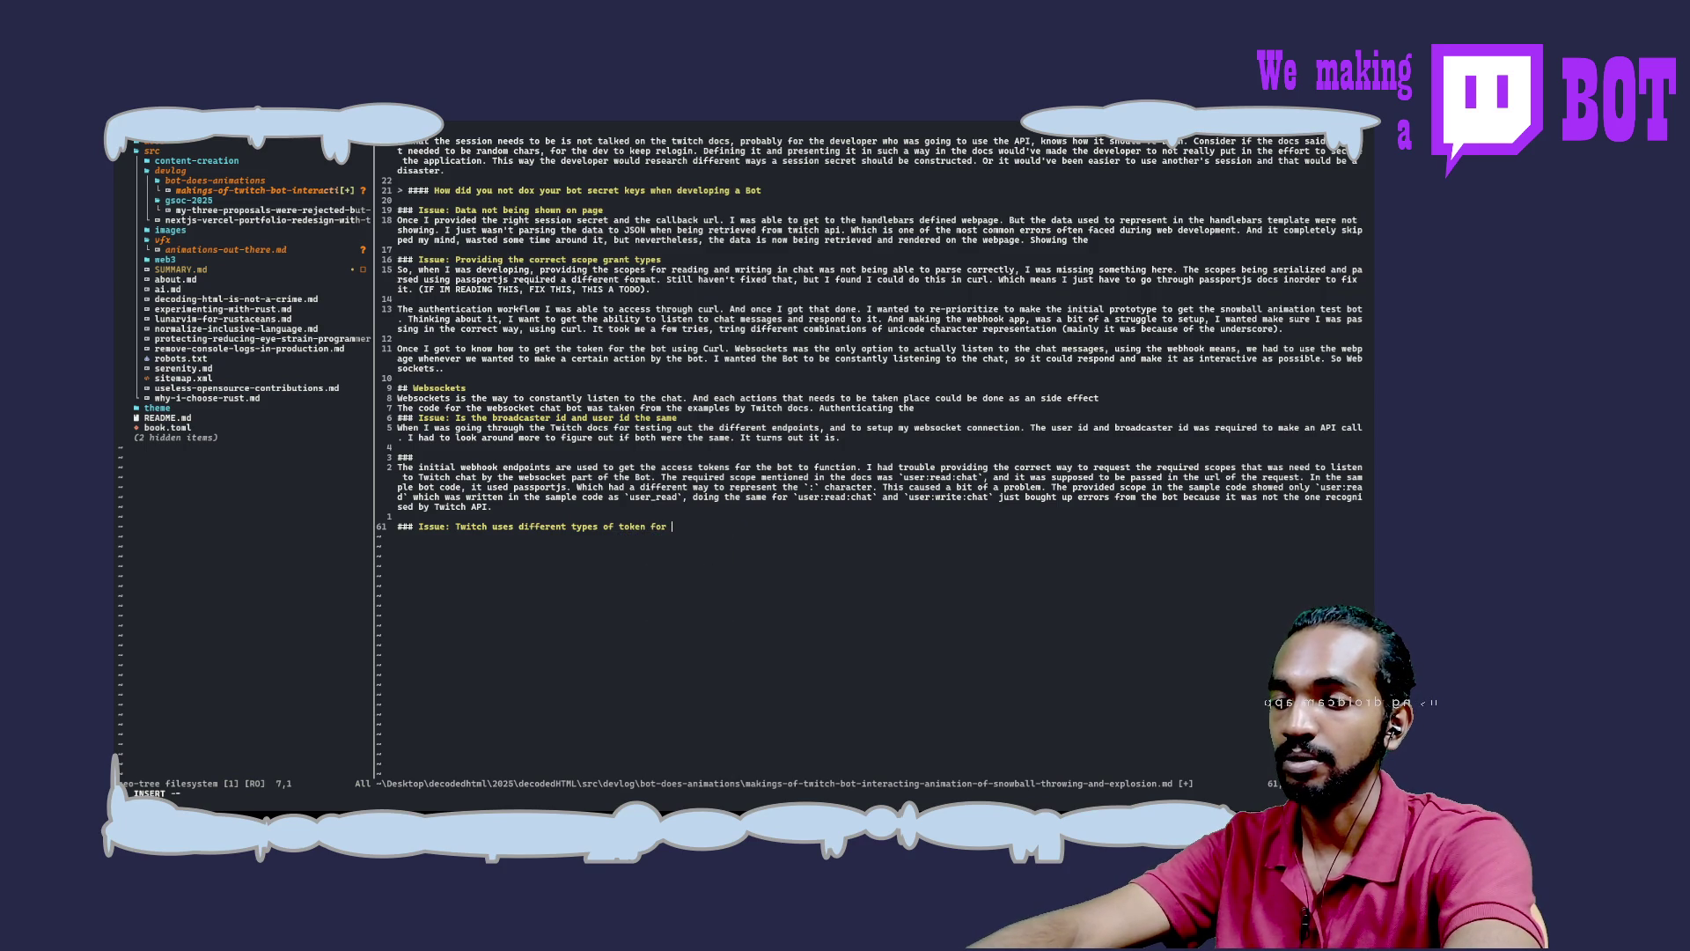
key(BackSpace)
key(BackSpace)
text(erent p)
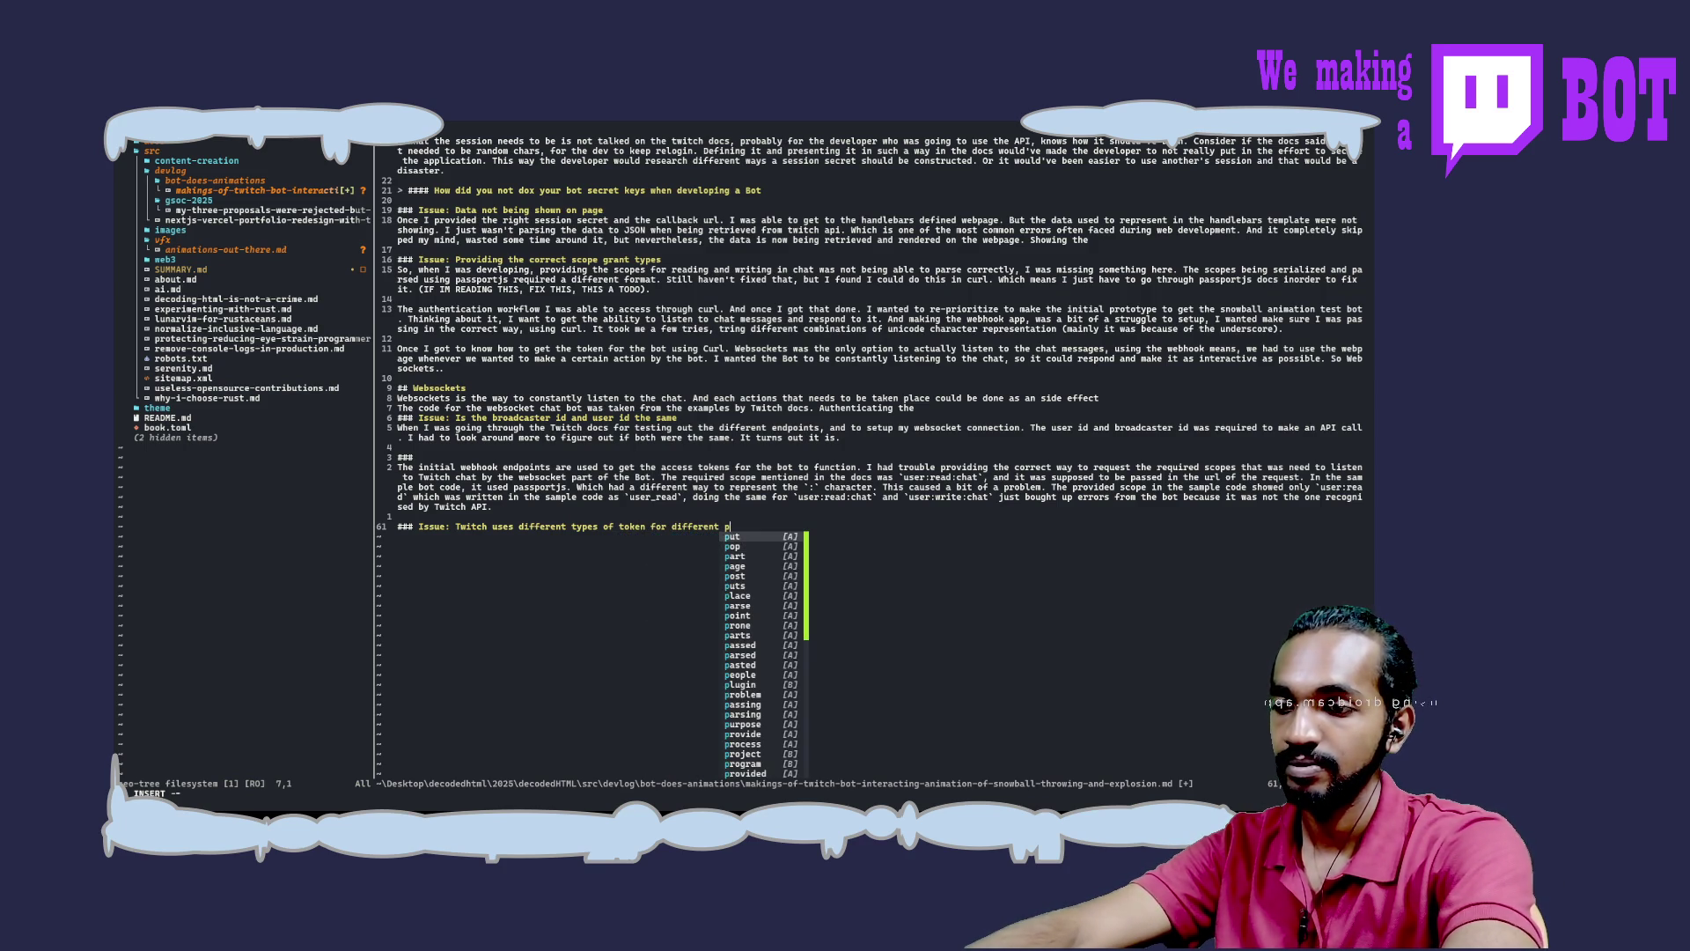
text(up)
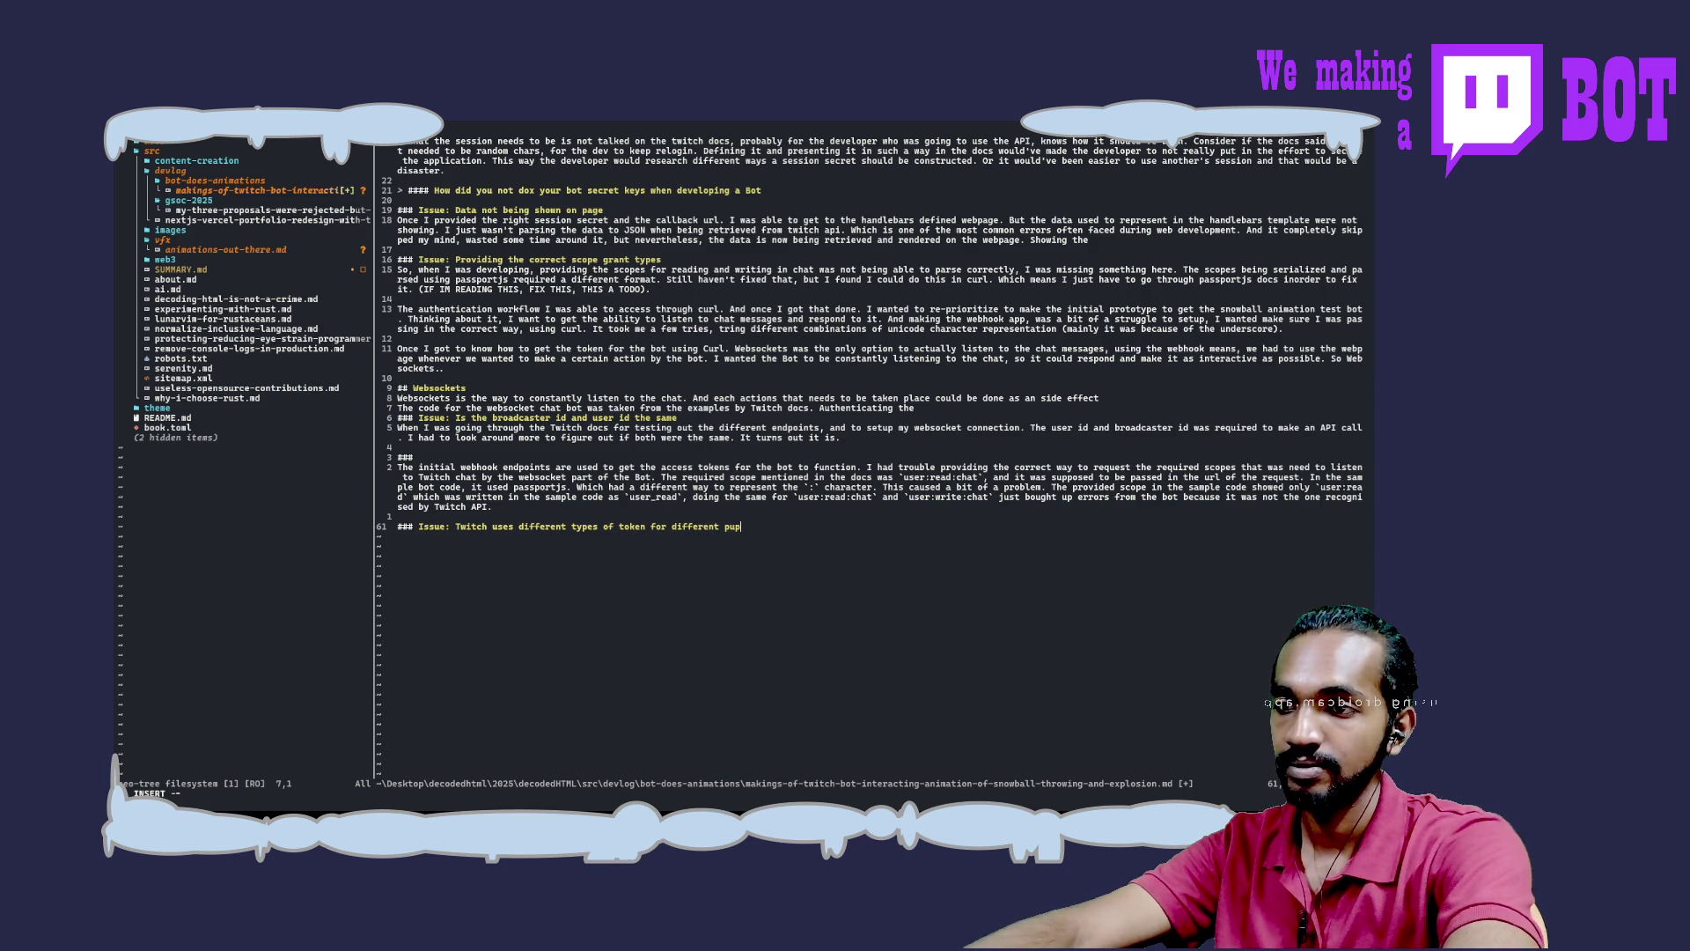
key(BackSpace)
text(rposes)
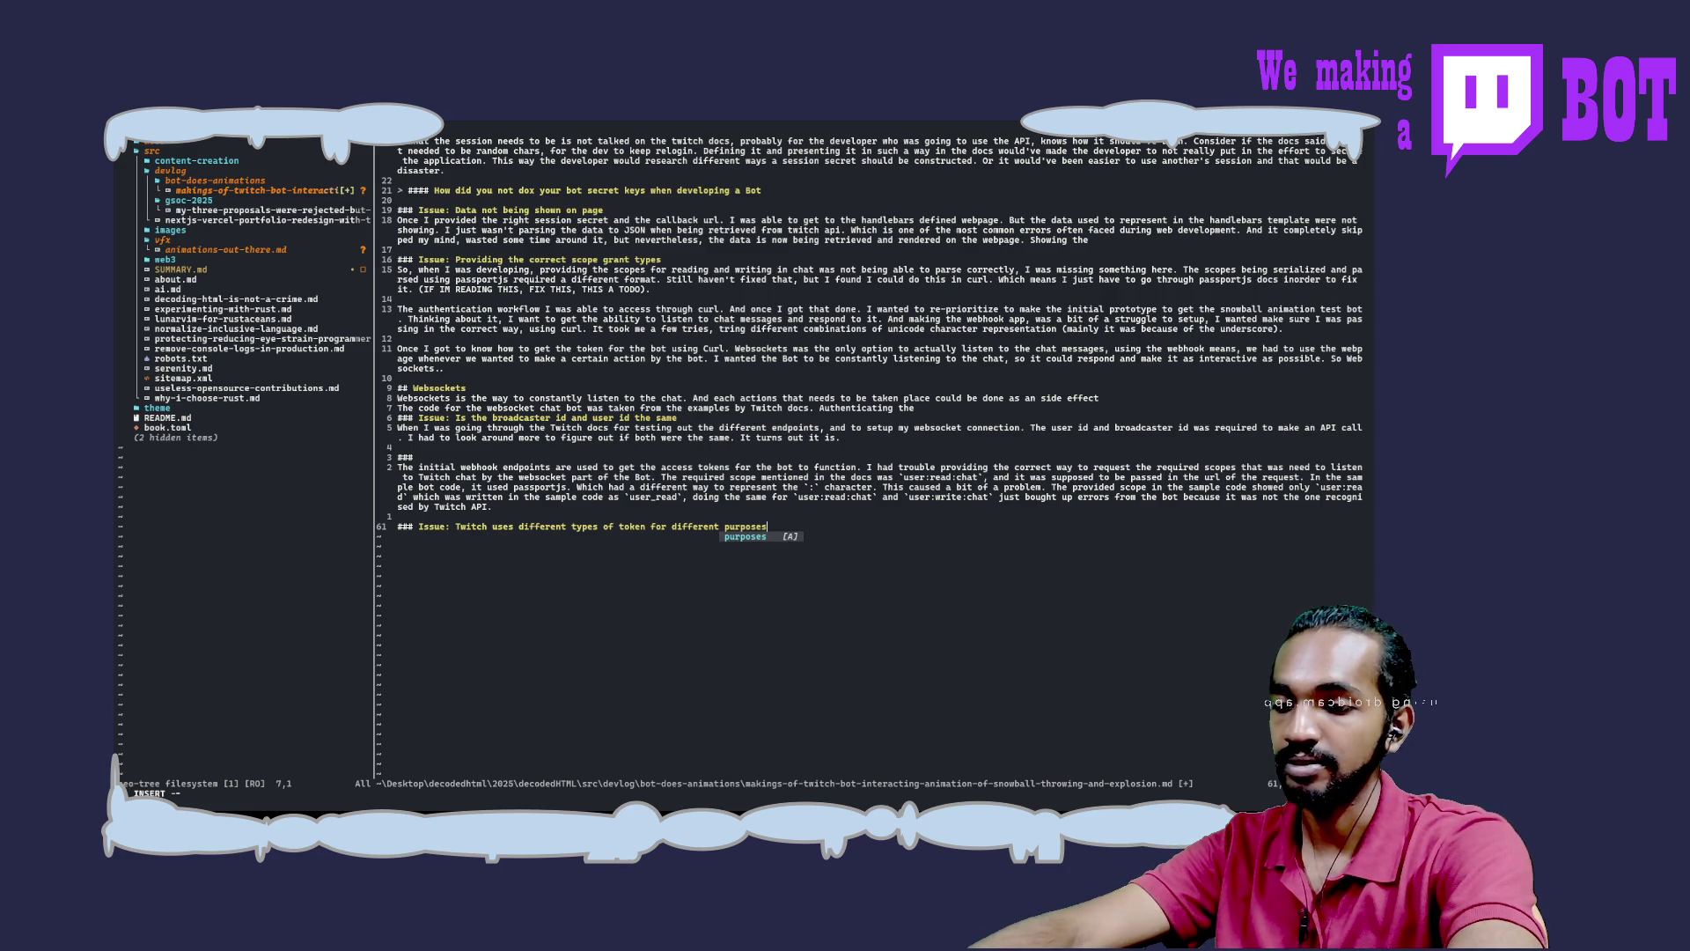
text(,)
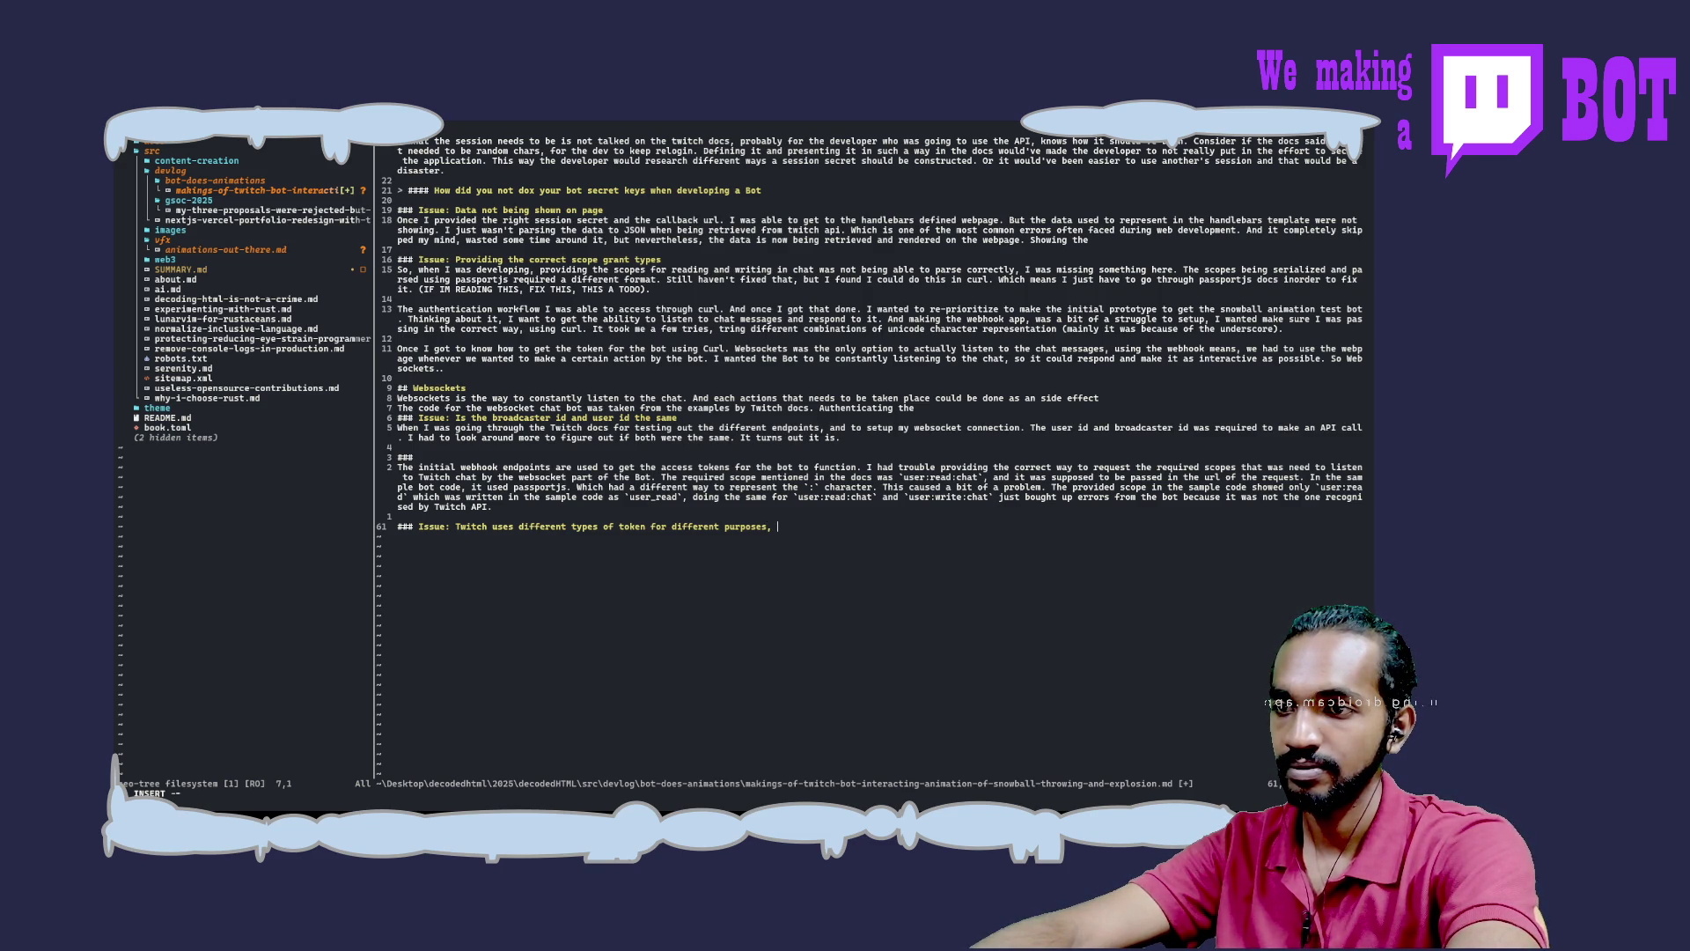
text(I)
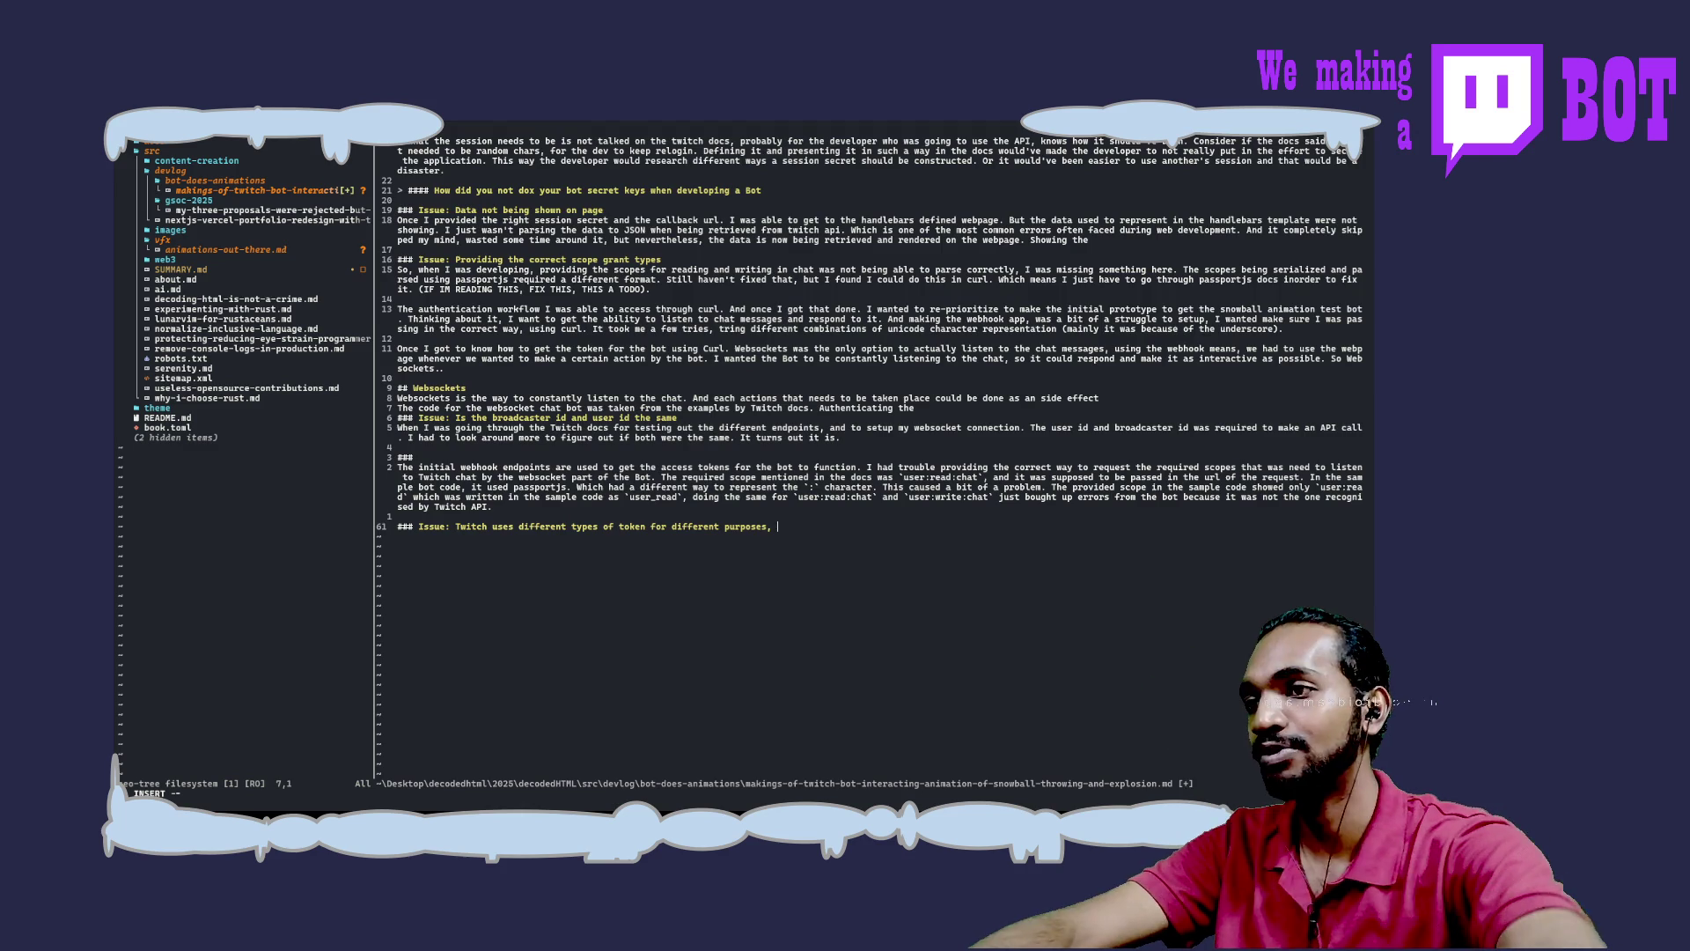
scroll(871, 422, up, 6)
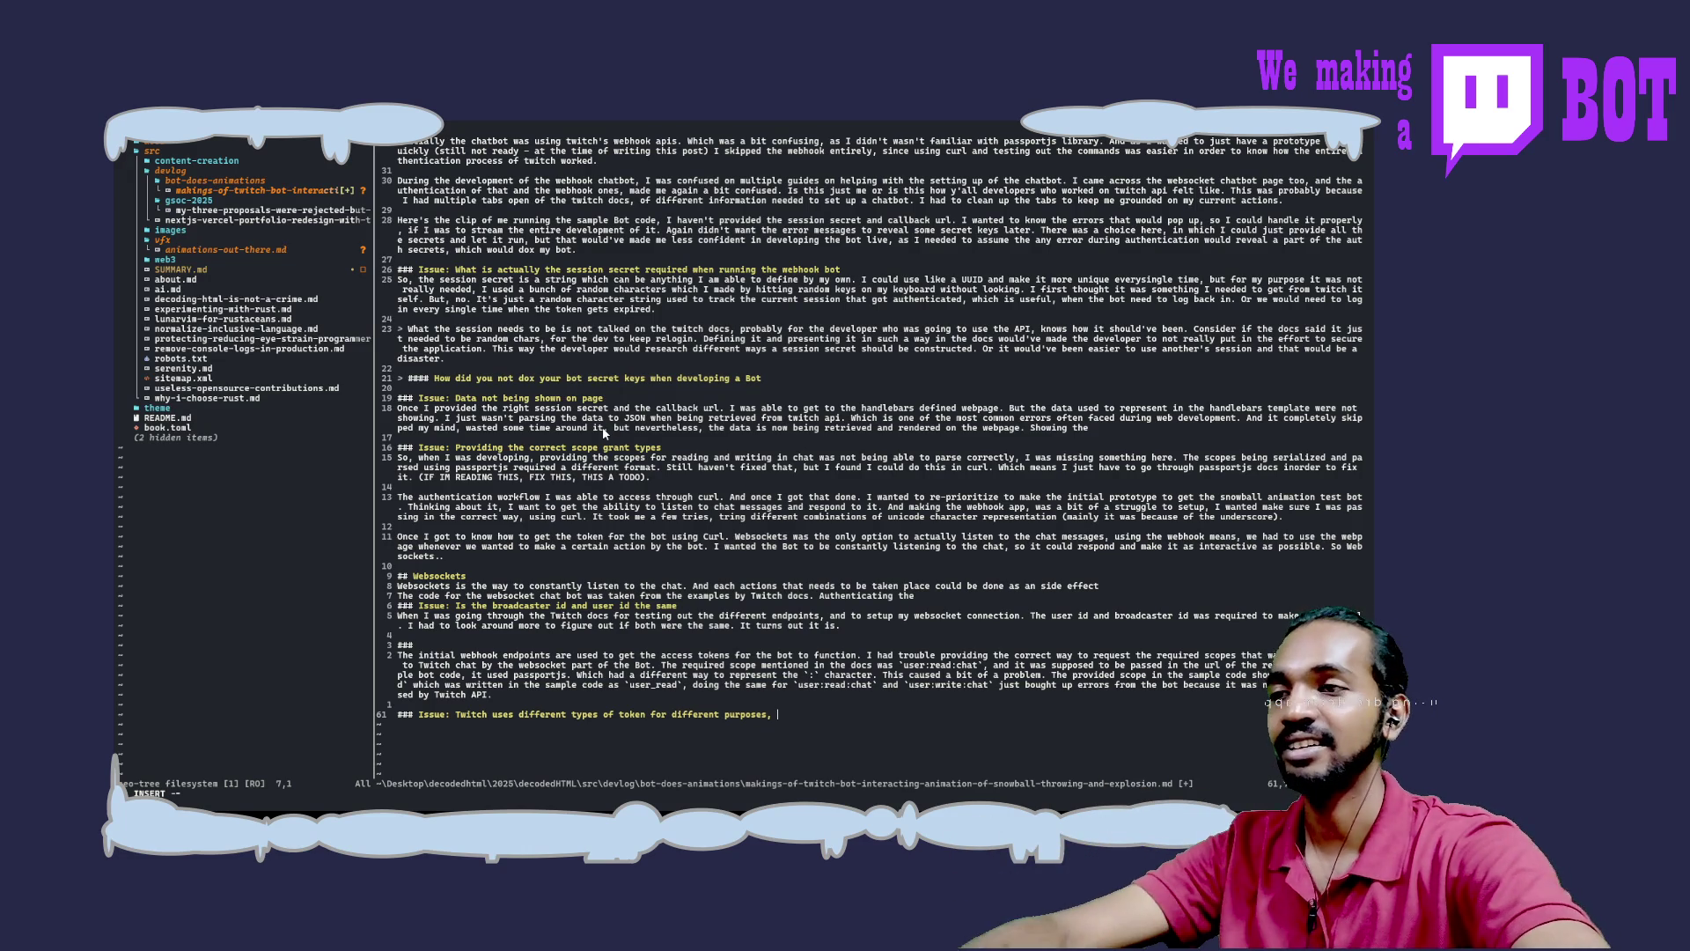
scroll(602, 426, up, 14)
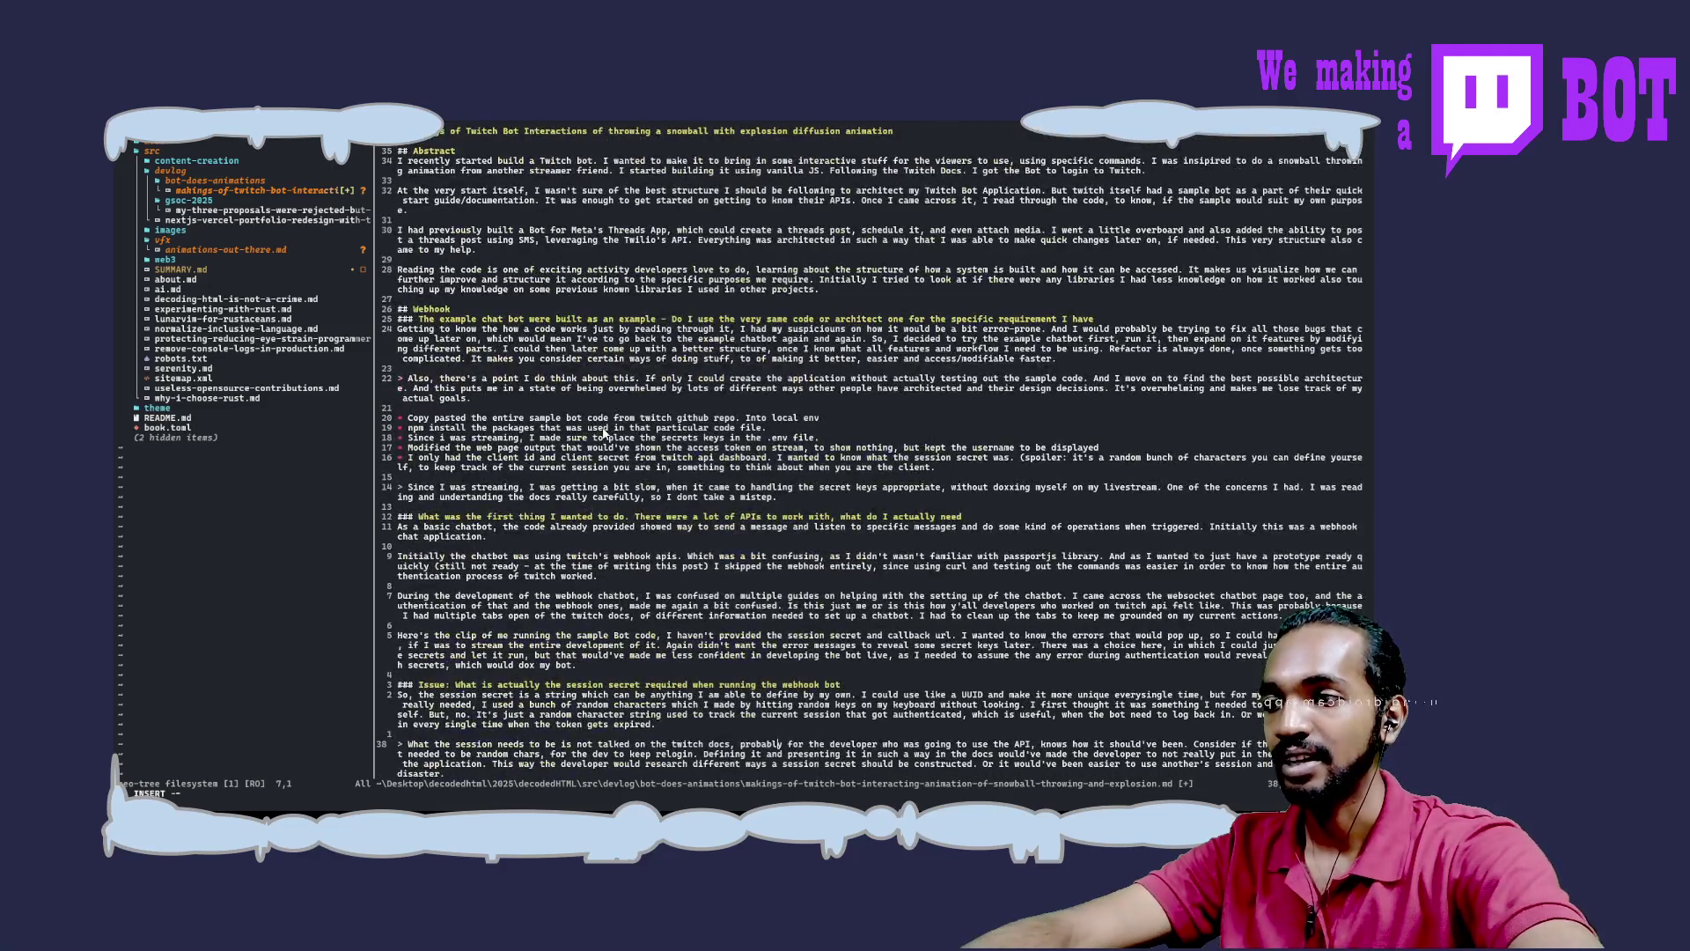
scroll(604, 432, down, 7)
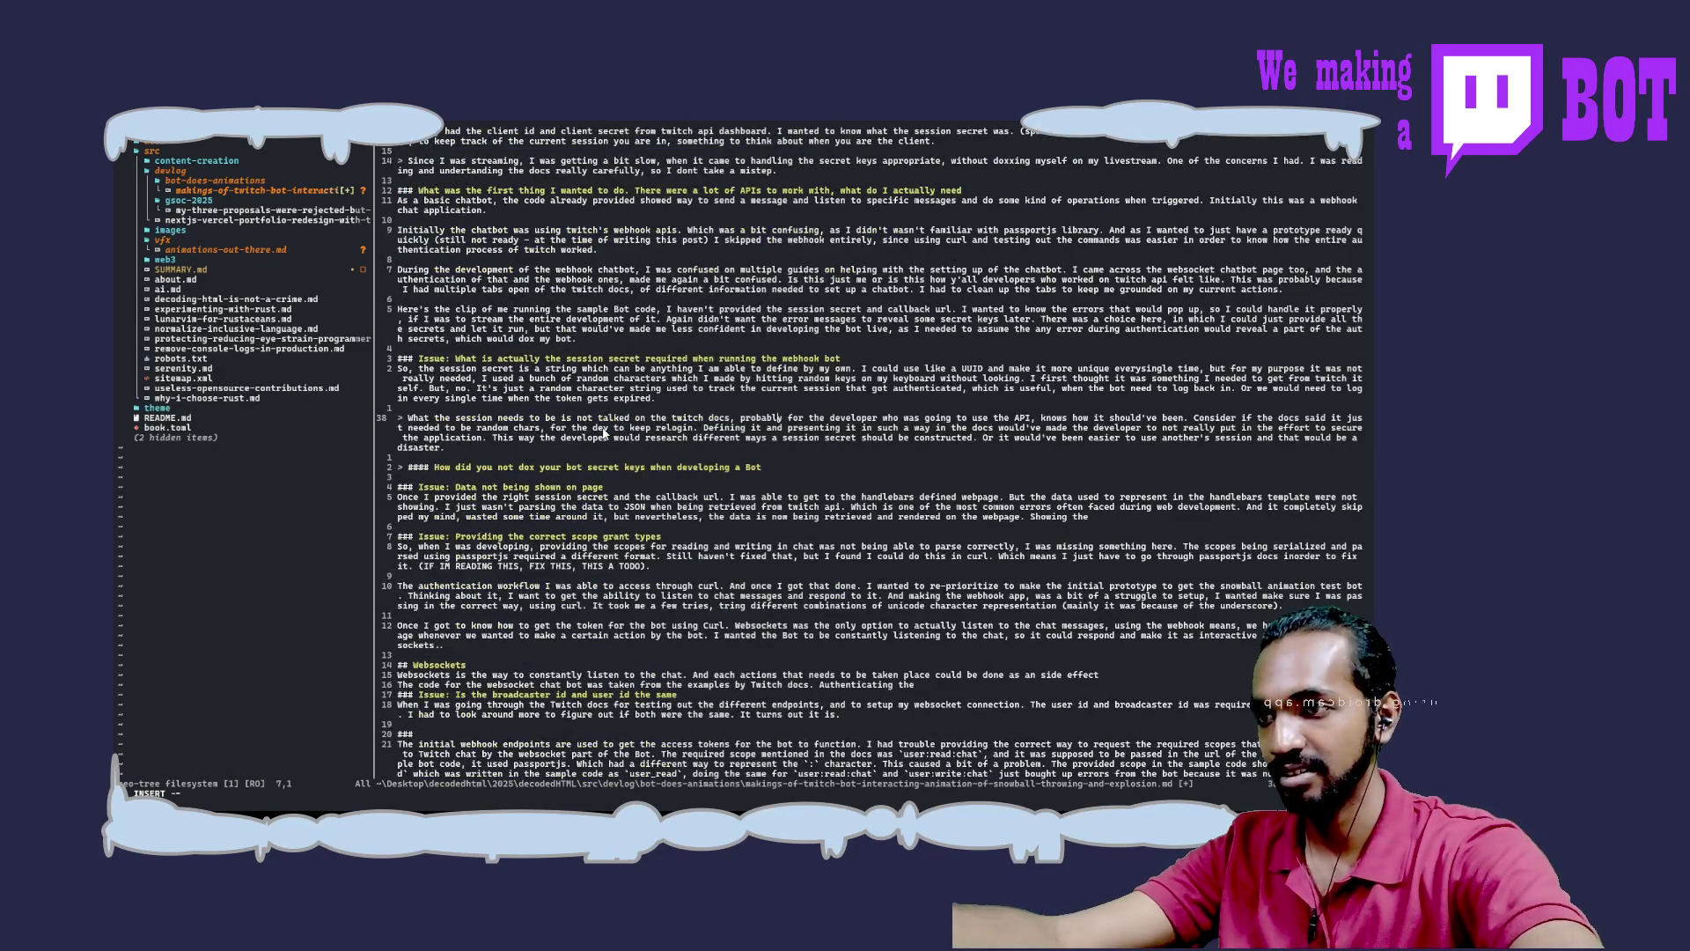
scroll(604, 431, down, 5)
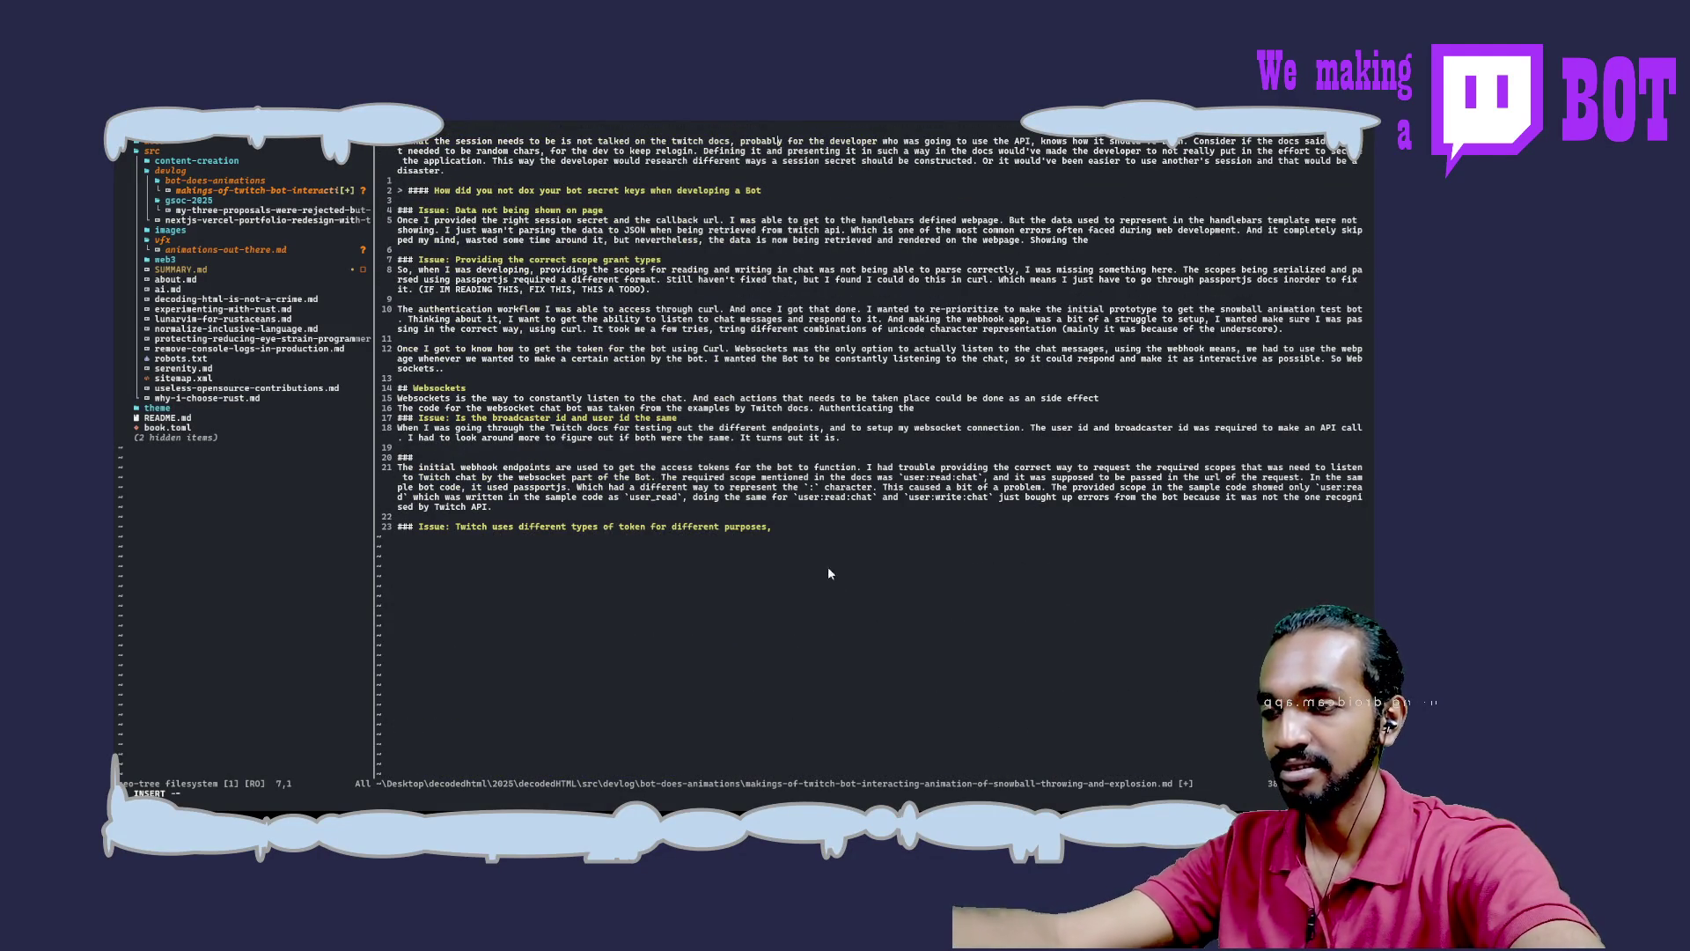
Add 'I was using the wrong token (webhook) for the websocket ones' to the end of the line 61 heading
click(801, 532)
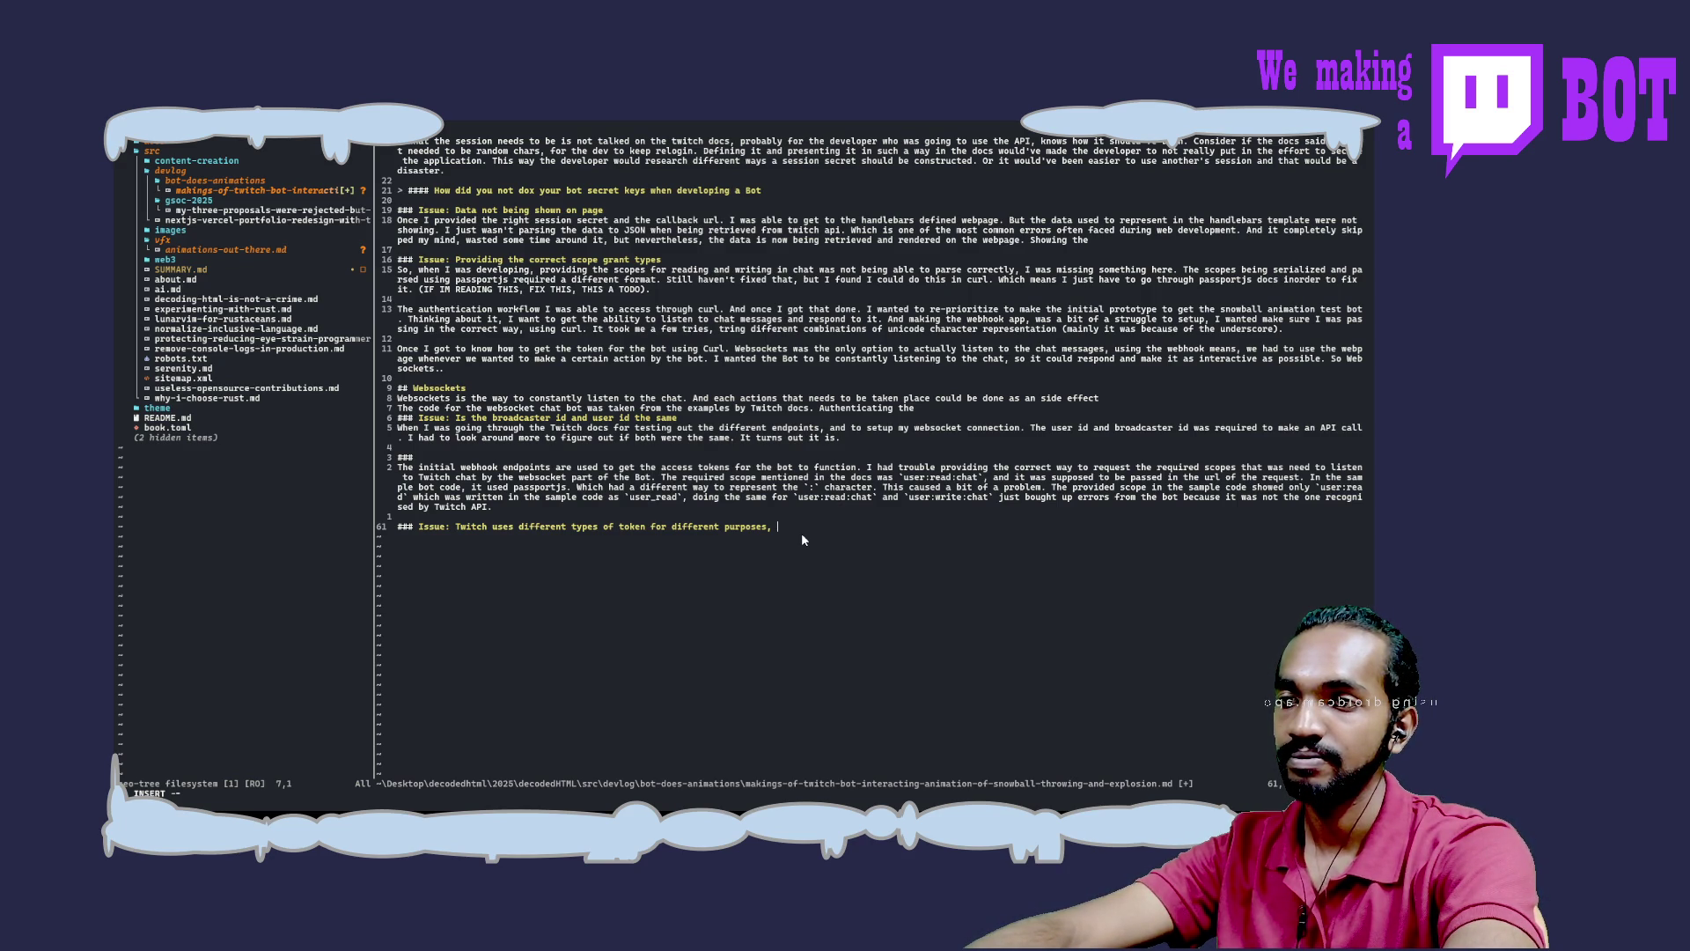
text(I was using the wrog to)
key(BackSpace)
key(BackSpace)
key(BackSpace)
text(ng token f)
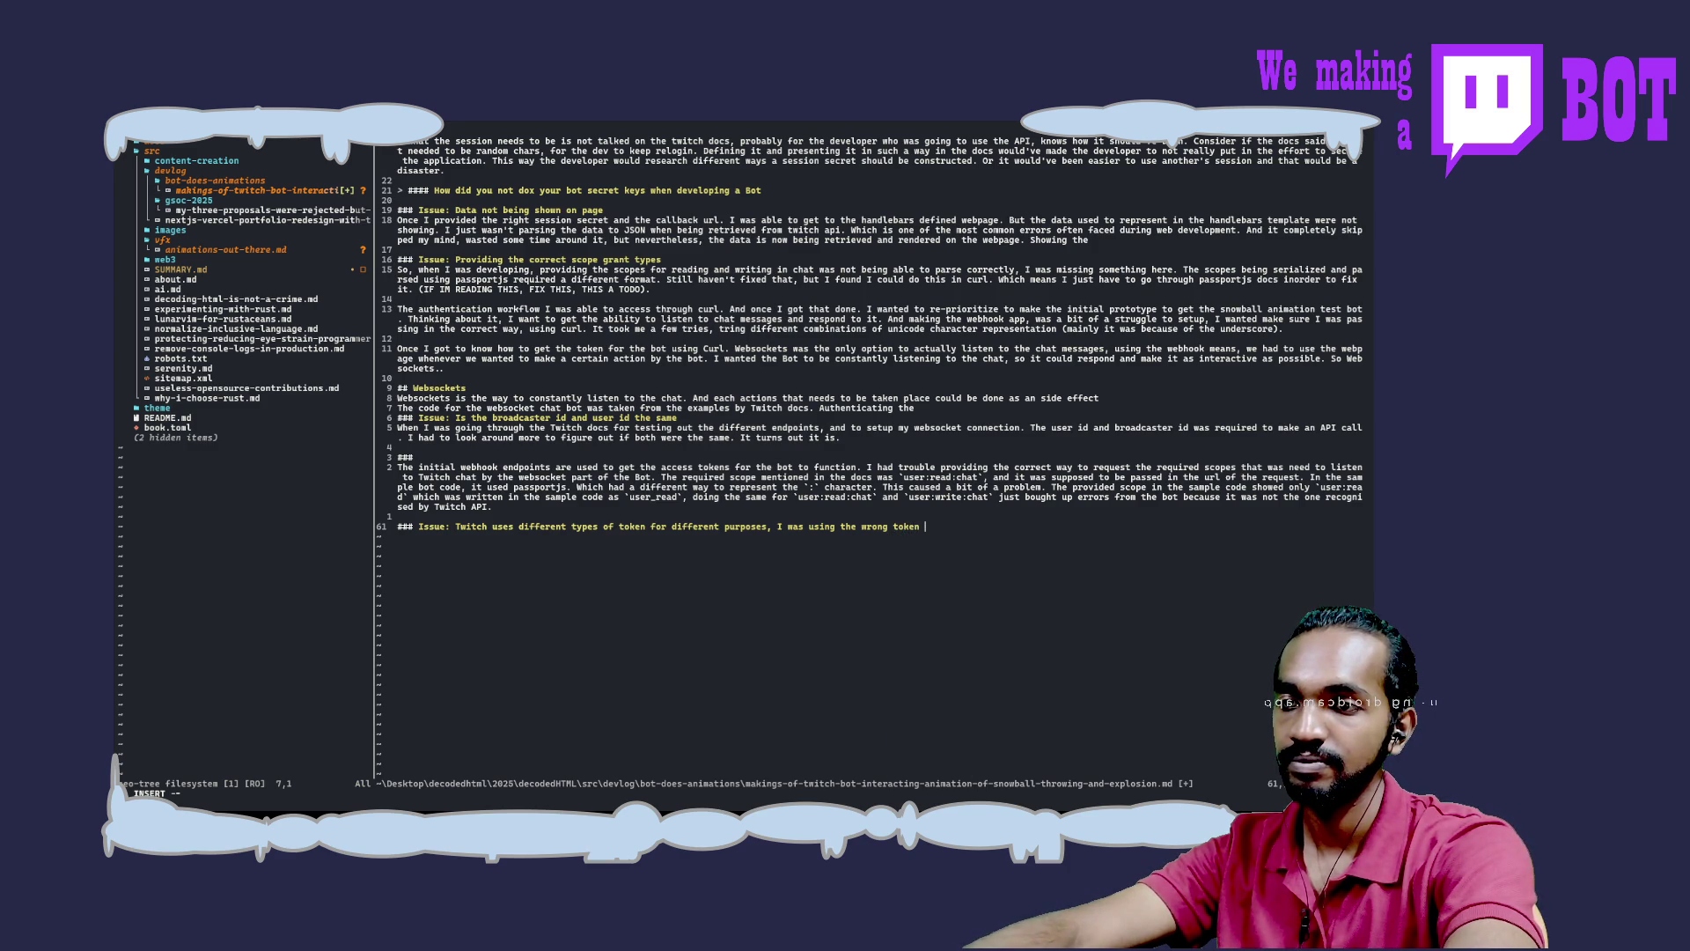
text(or the )
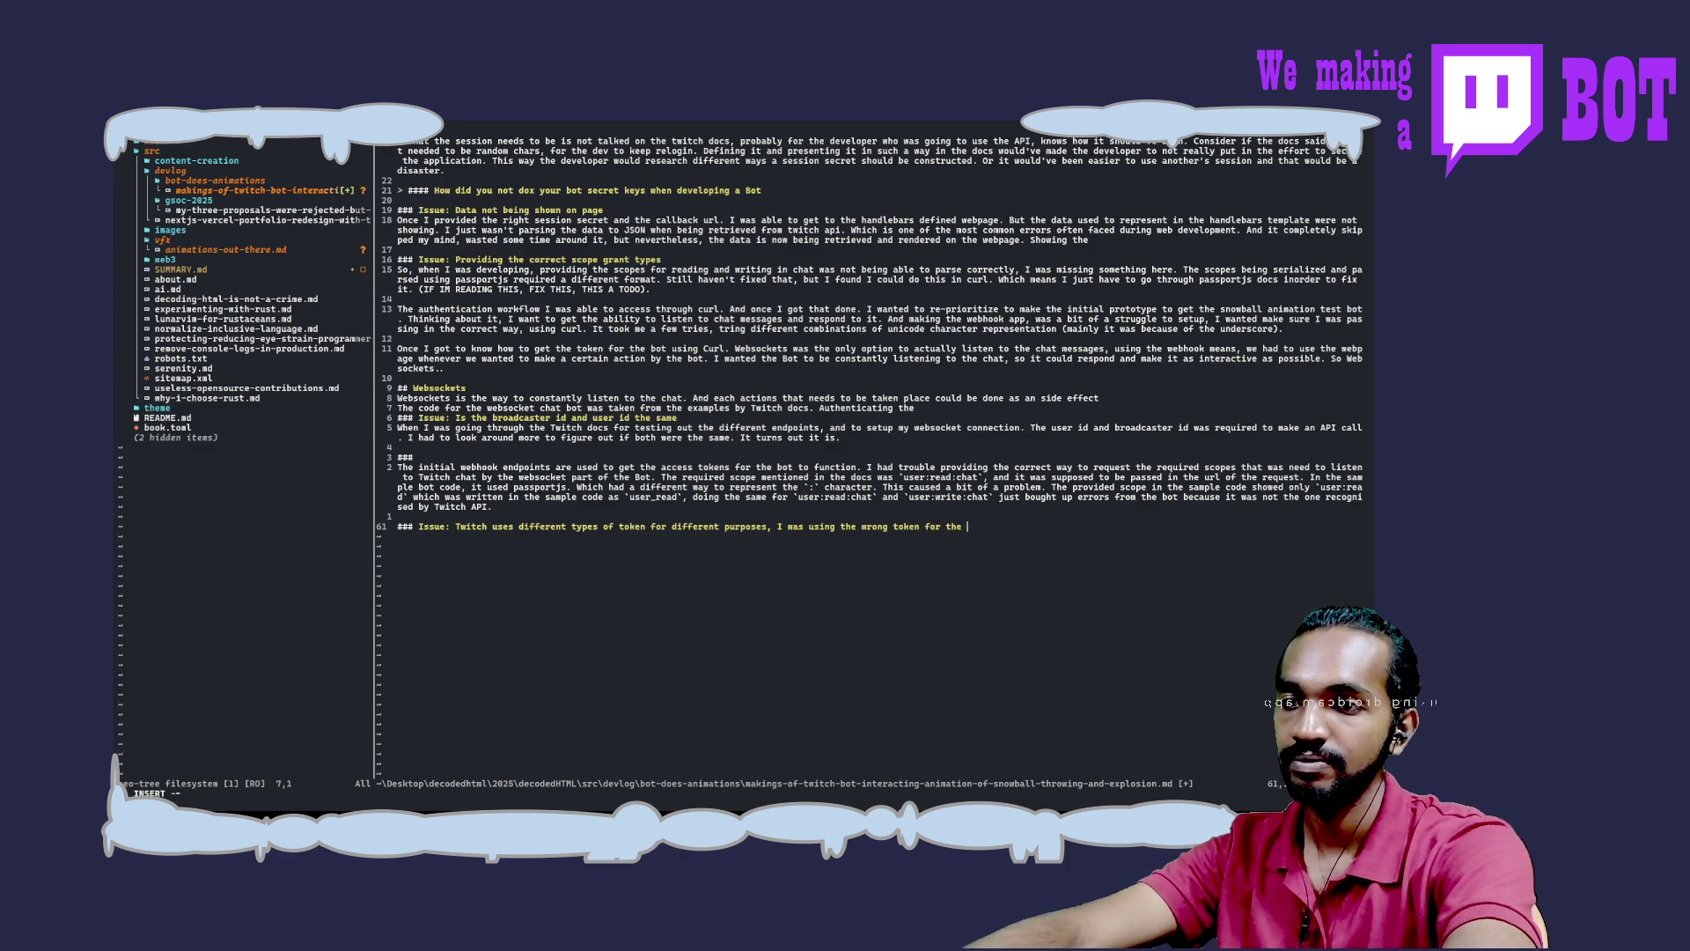
text(websocket)
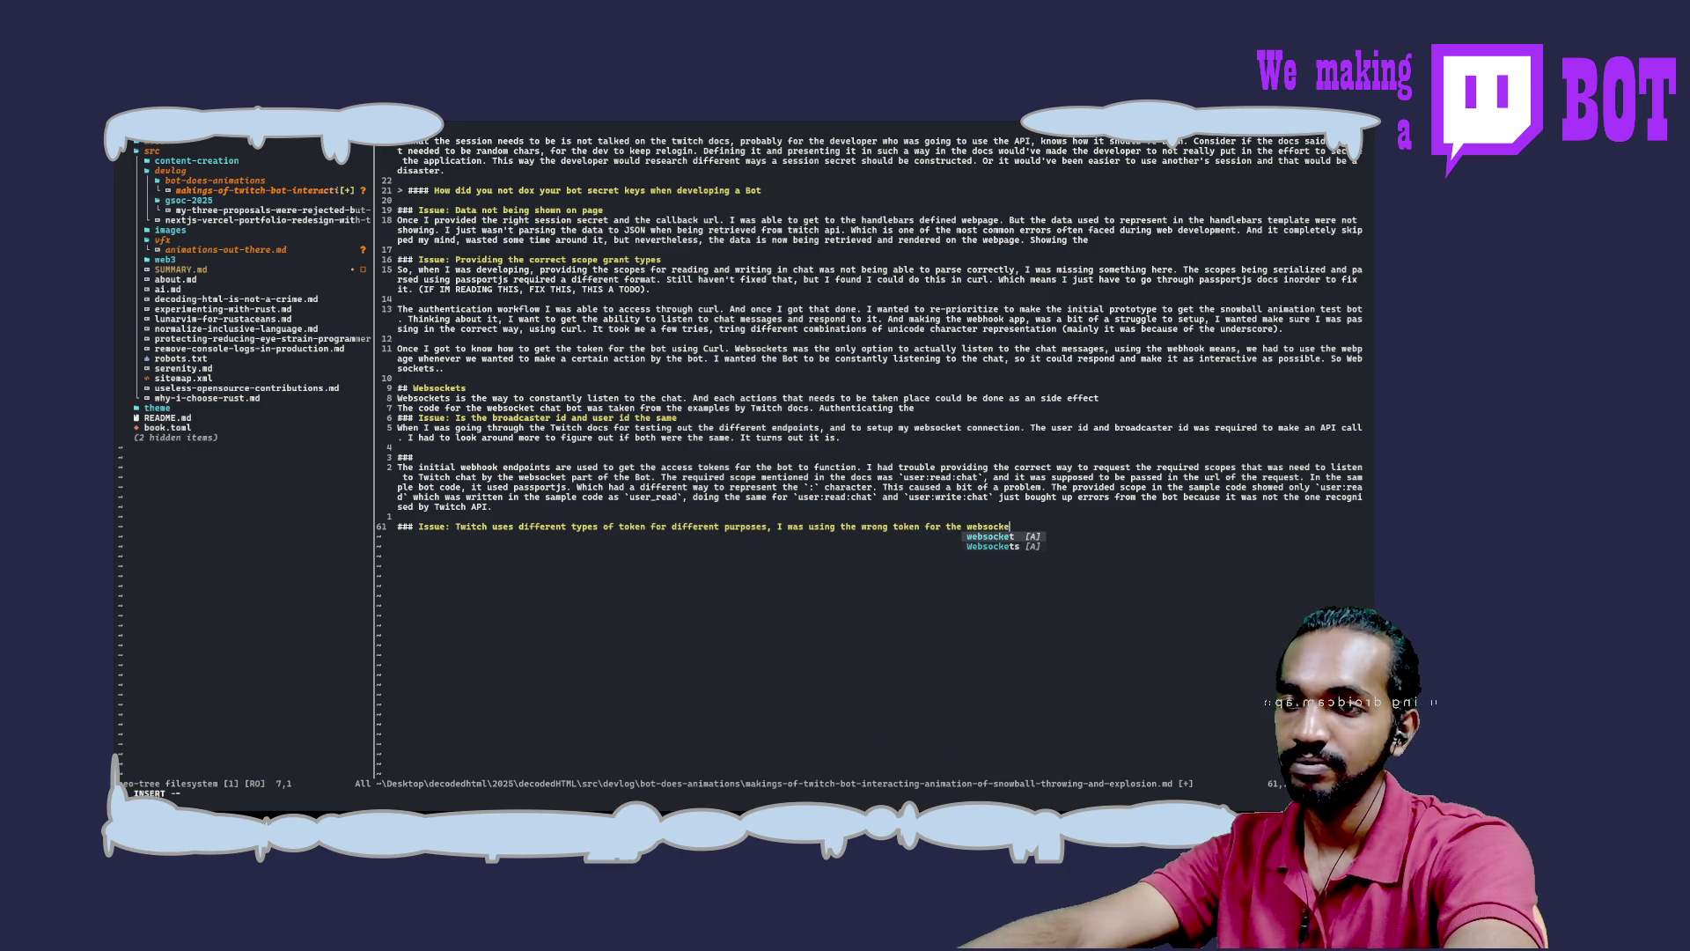
key(Escape)
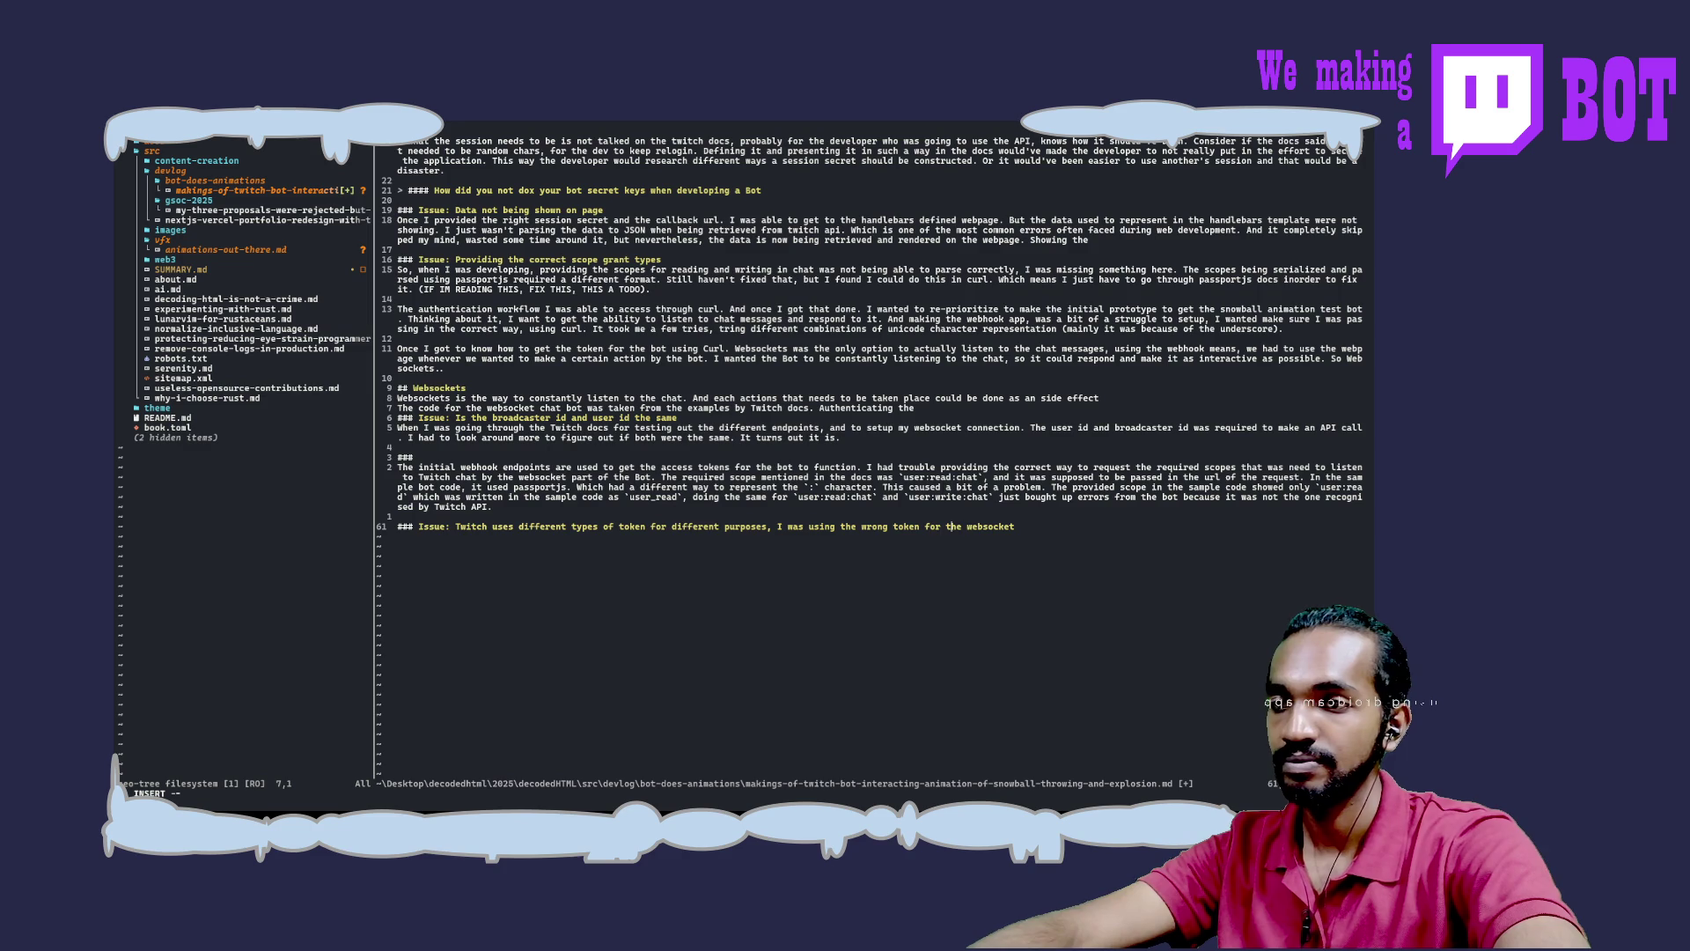
text((webho)
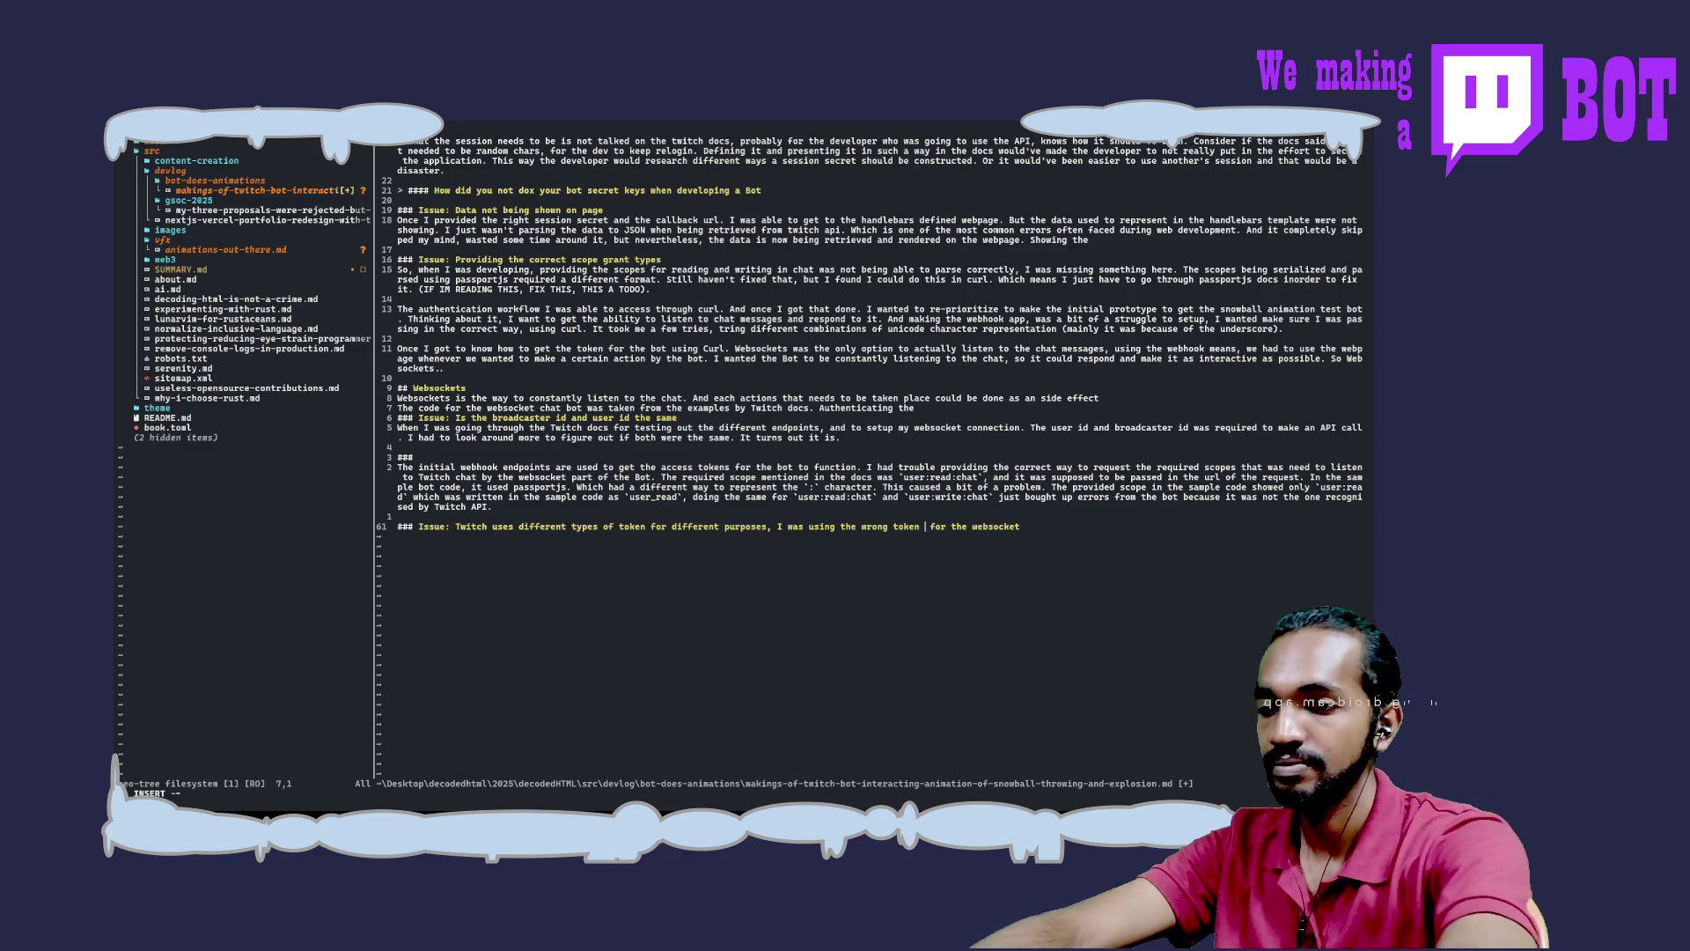
text(ok))
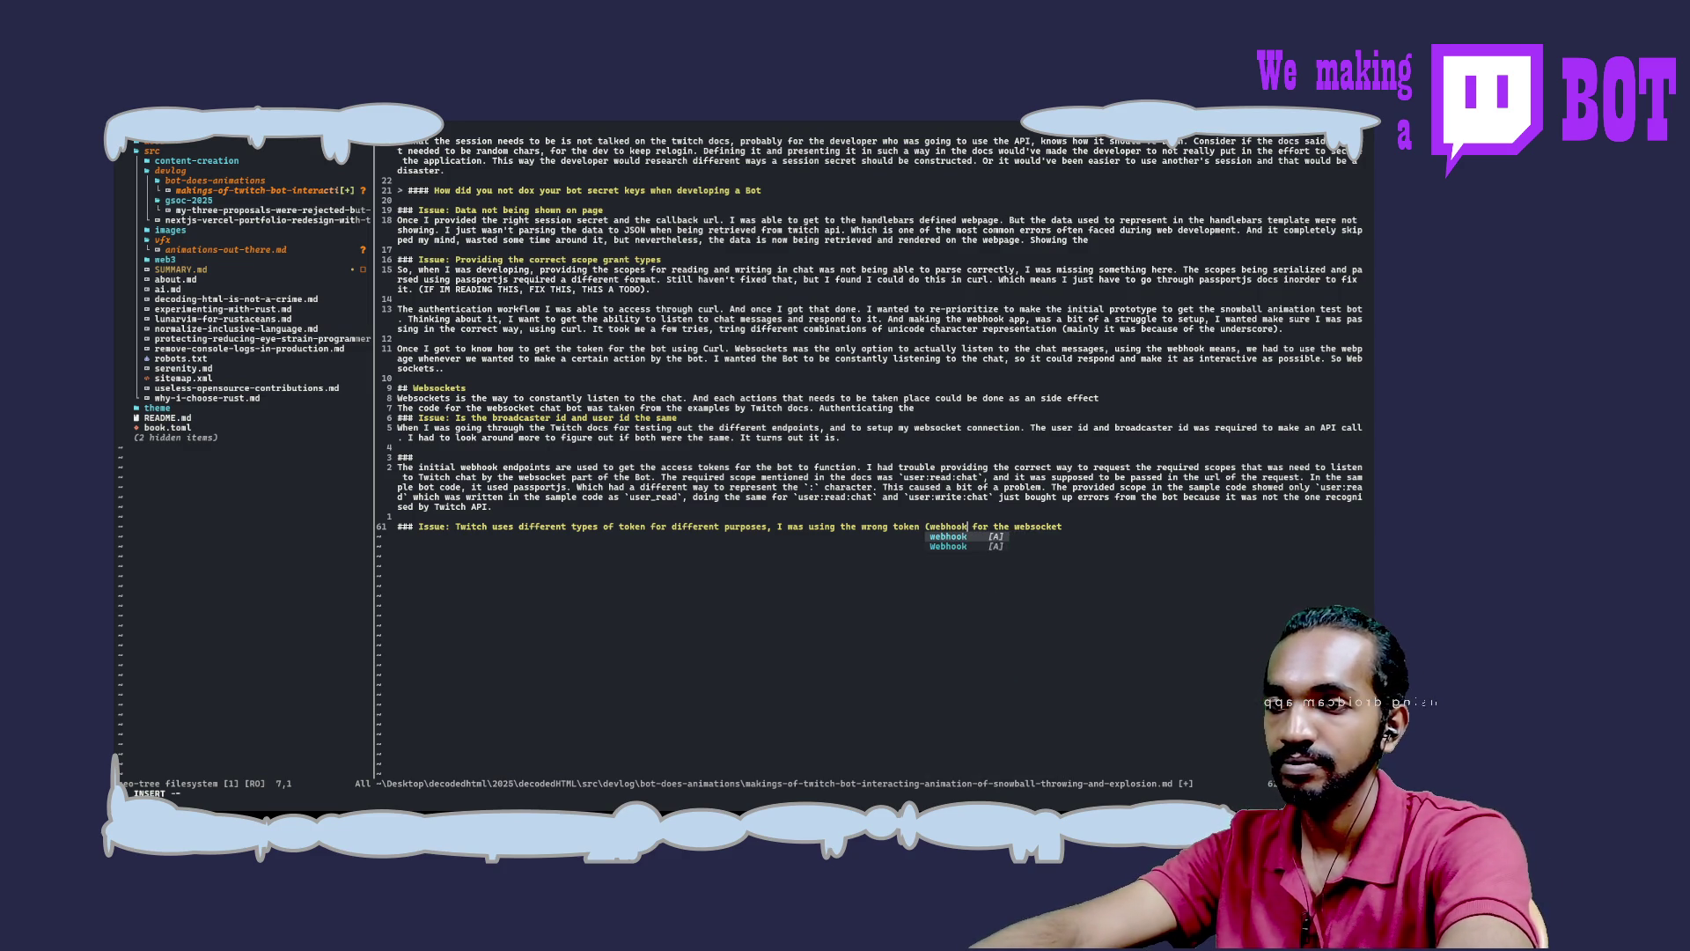
key(BackSpace)
key(BackSpace)
key(BackSpace)
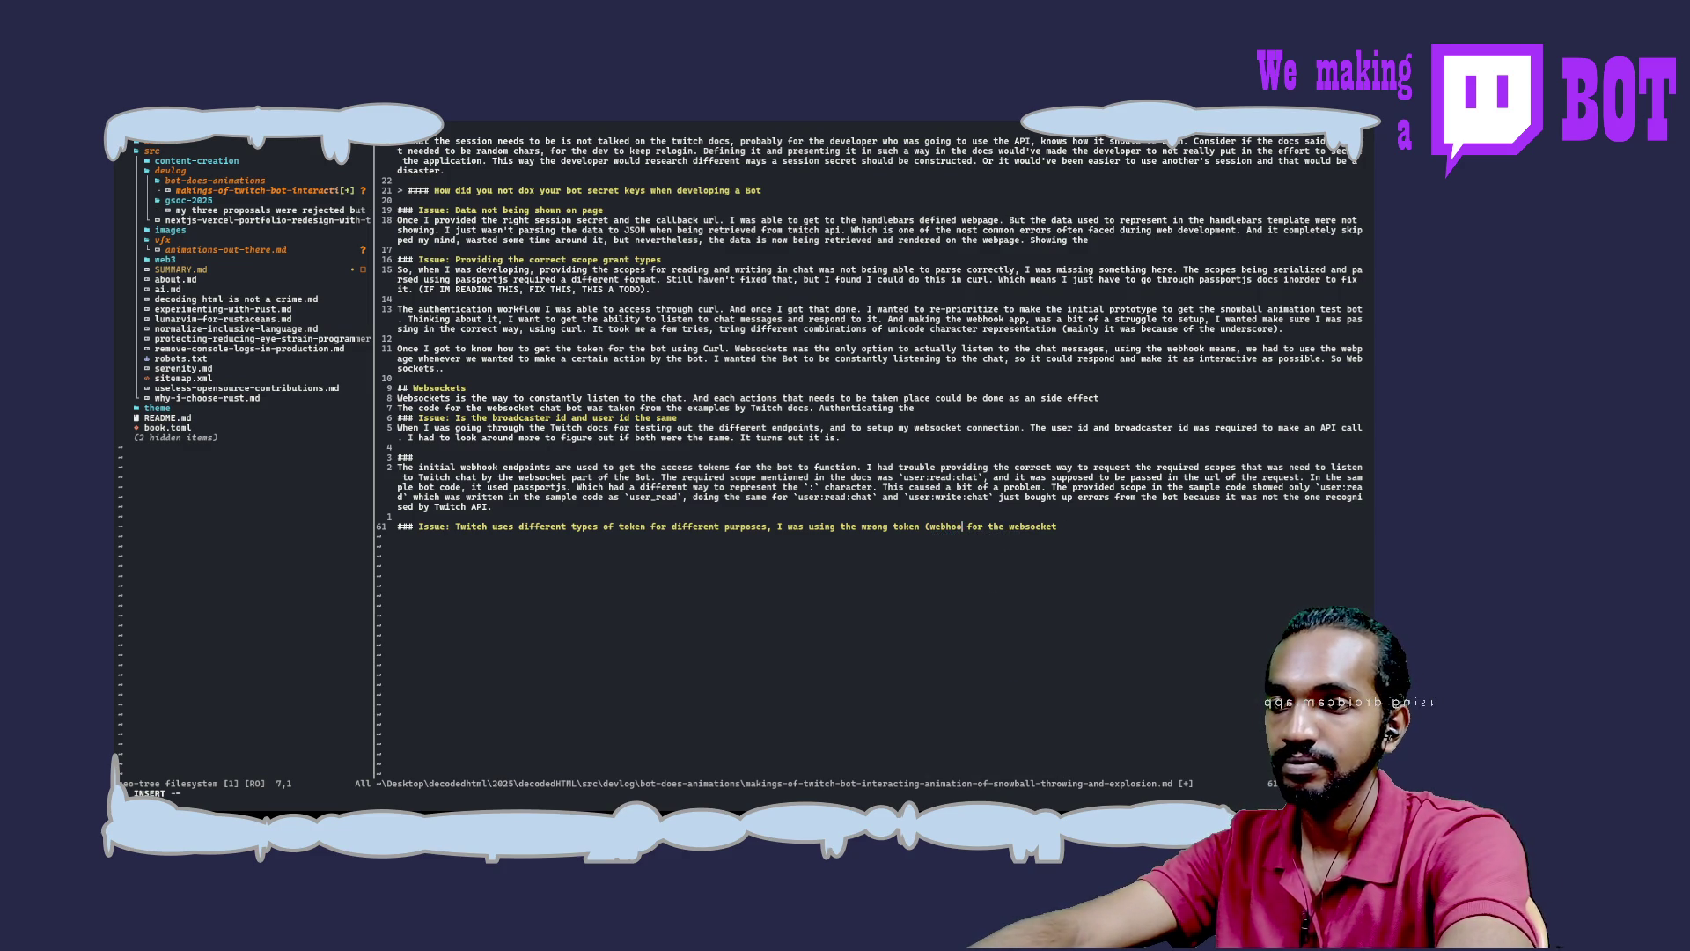
text(ebhook))
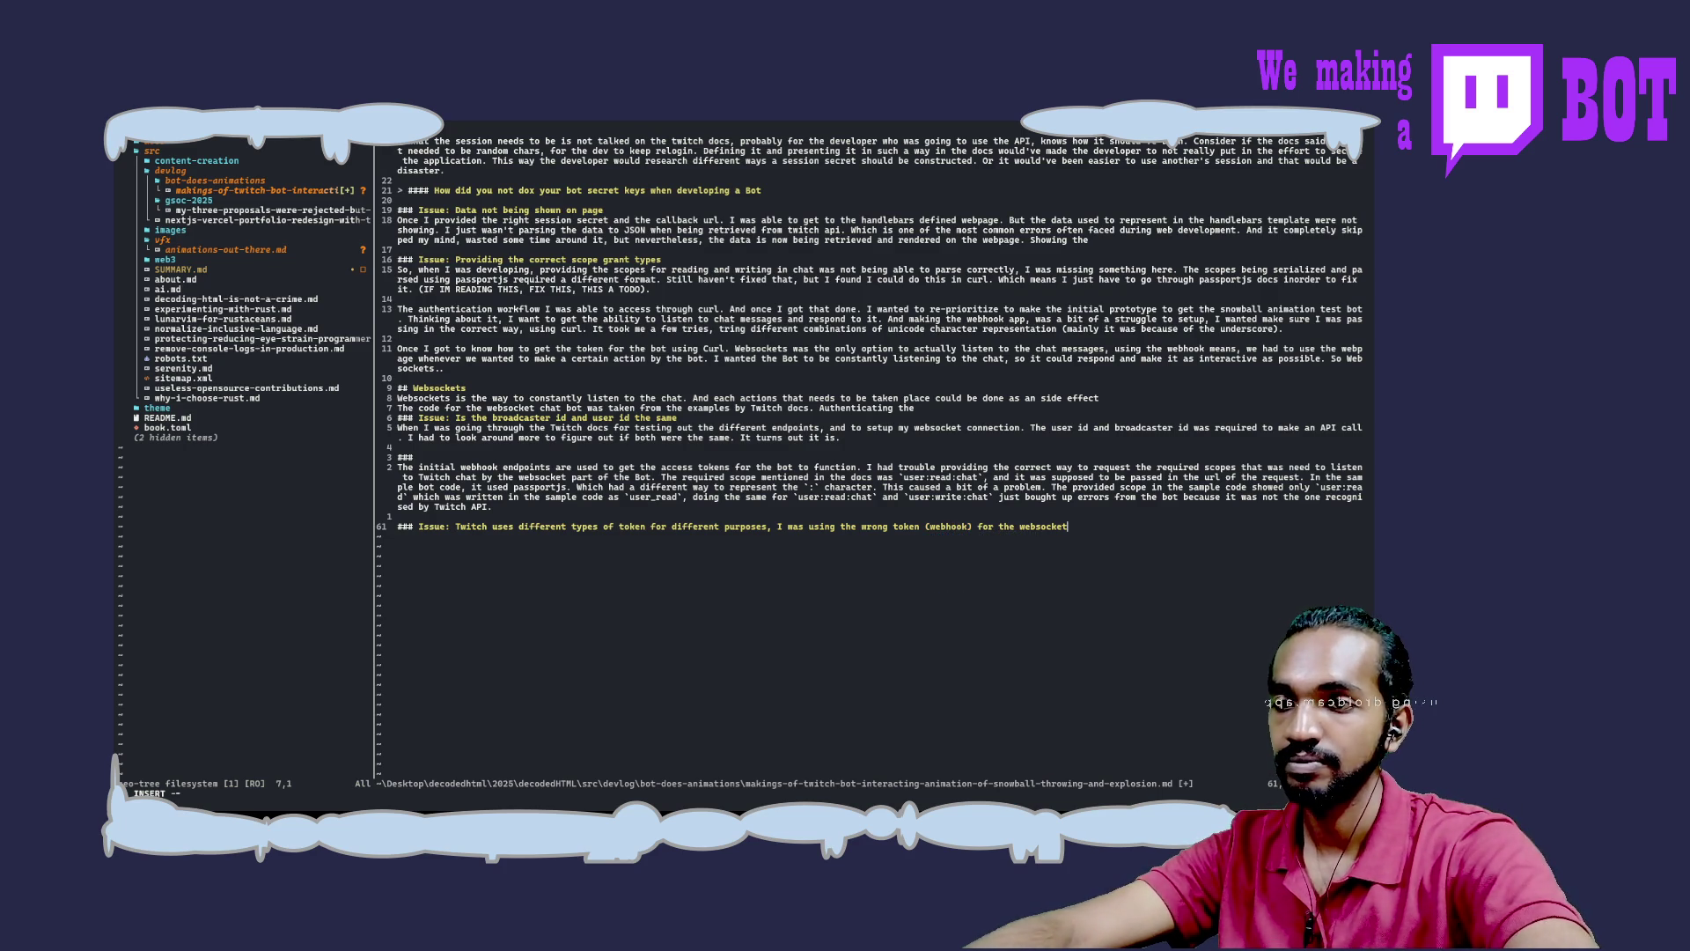
text(ones.)
Save the blog post with :w, then open a new browser tab
key(Escape)
text(:w)
key(Return)
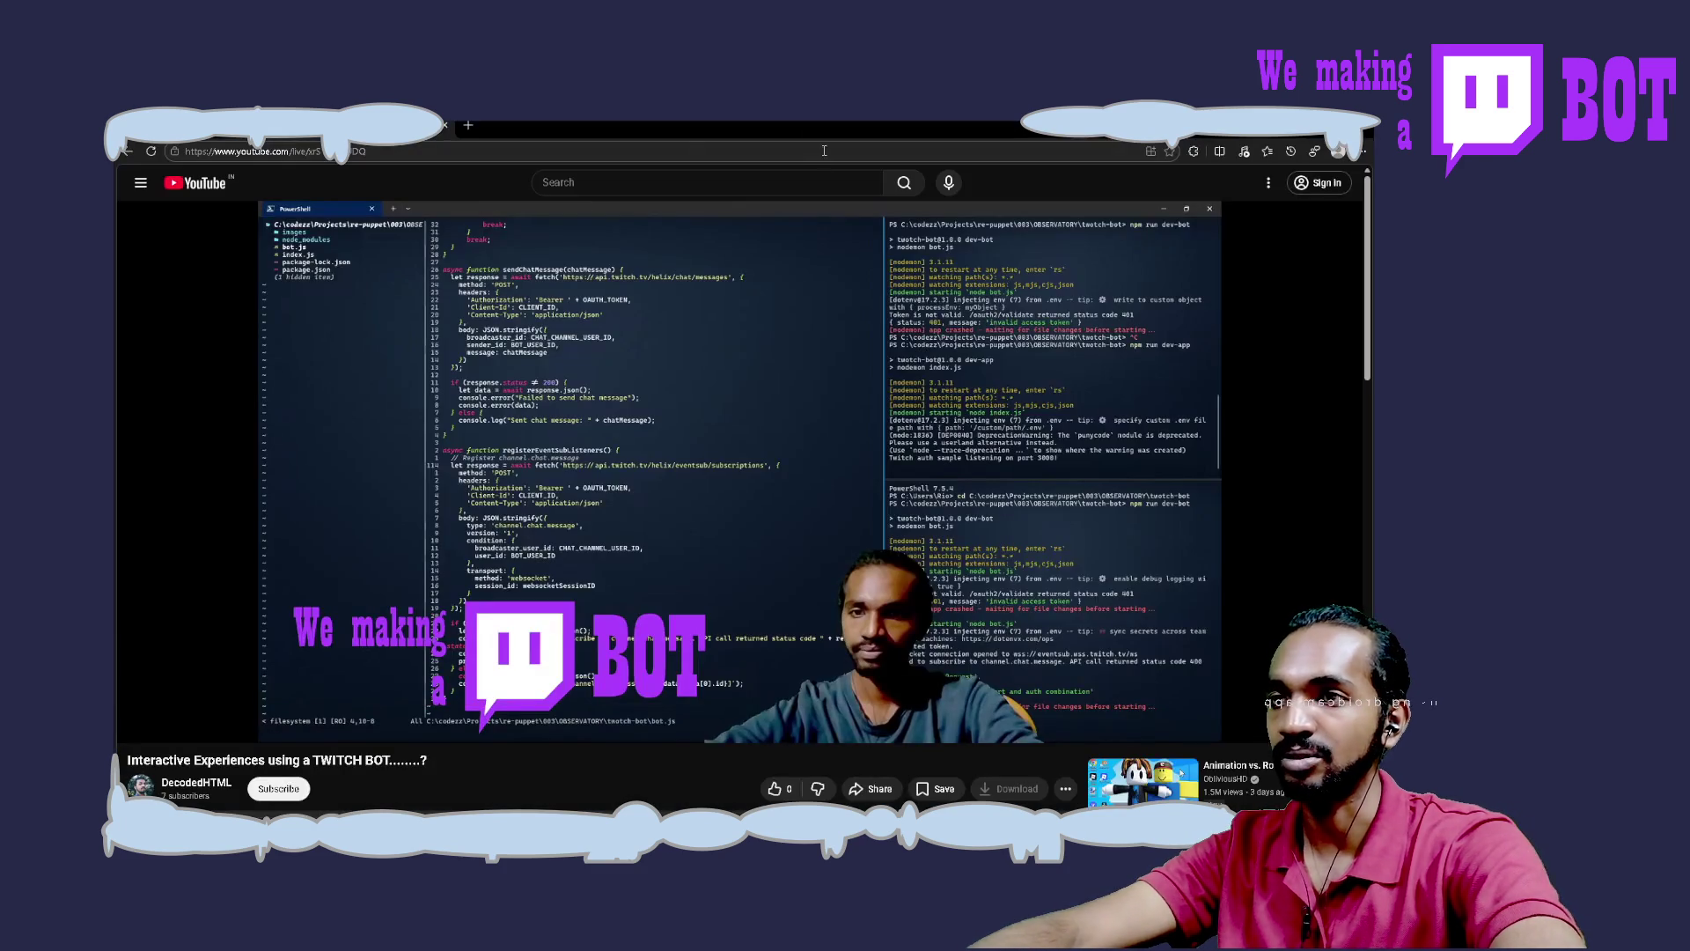
click(470, 126)
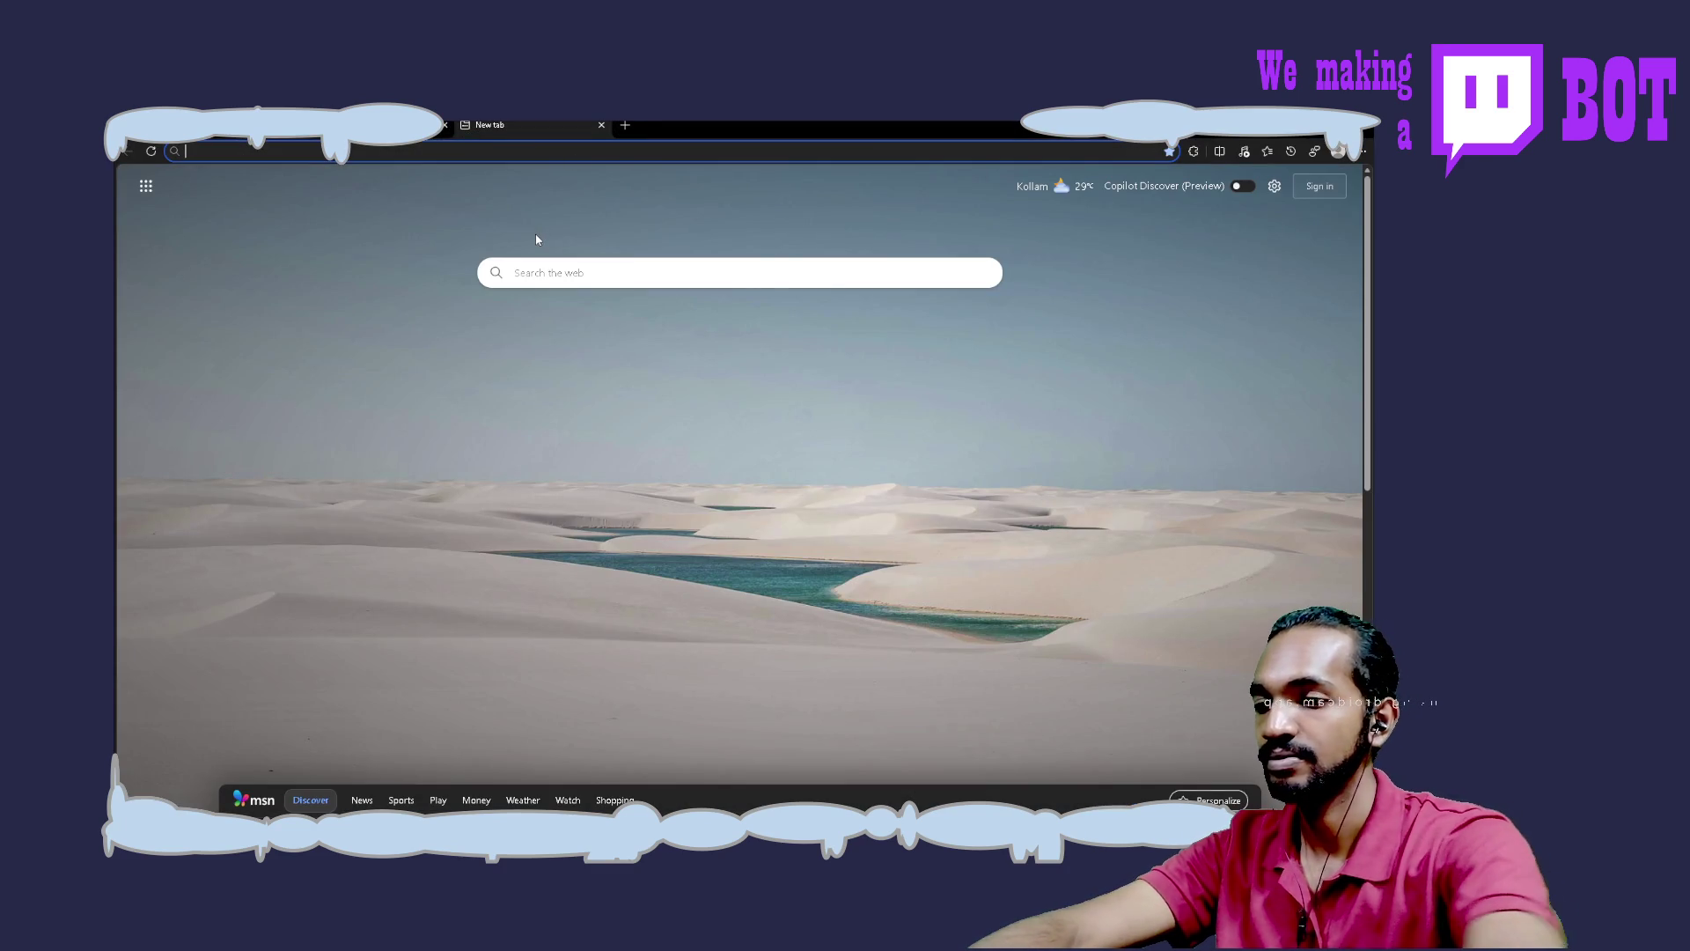
Search 'twitch api token' and open Twitch's Getting OAuth Access Tokens documentation page
text(twitch)
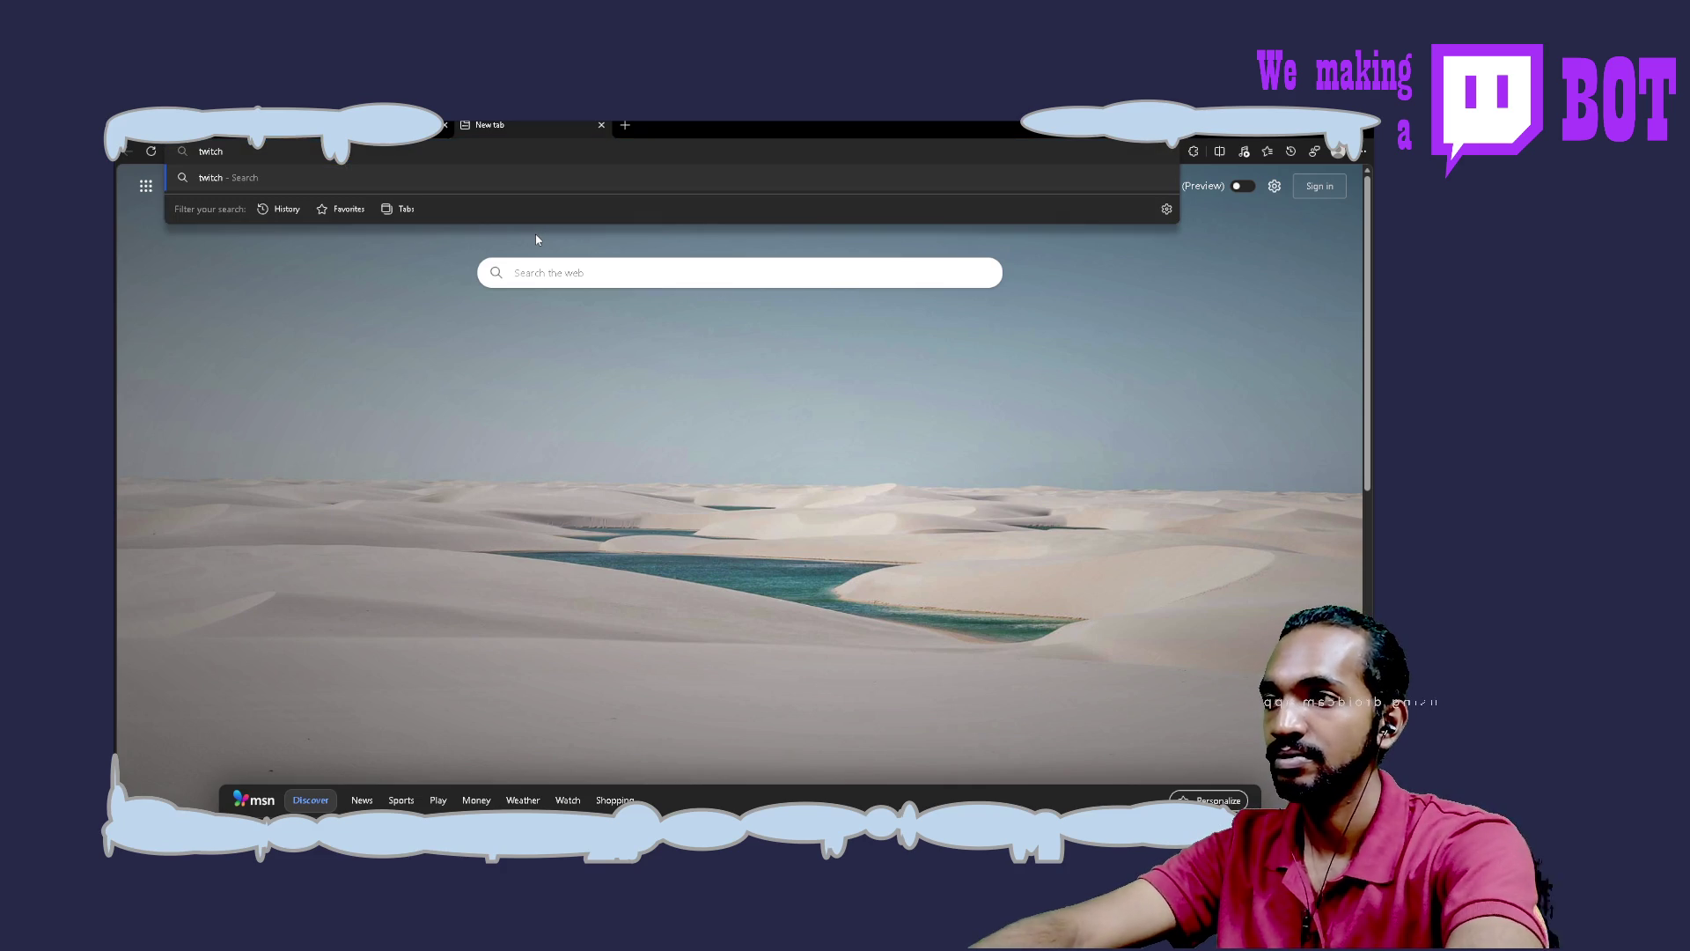
text( api token)
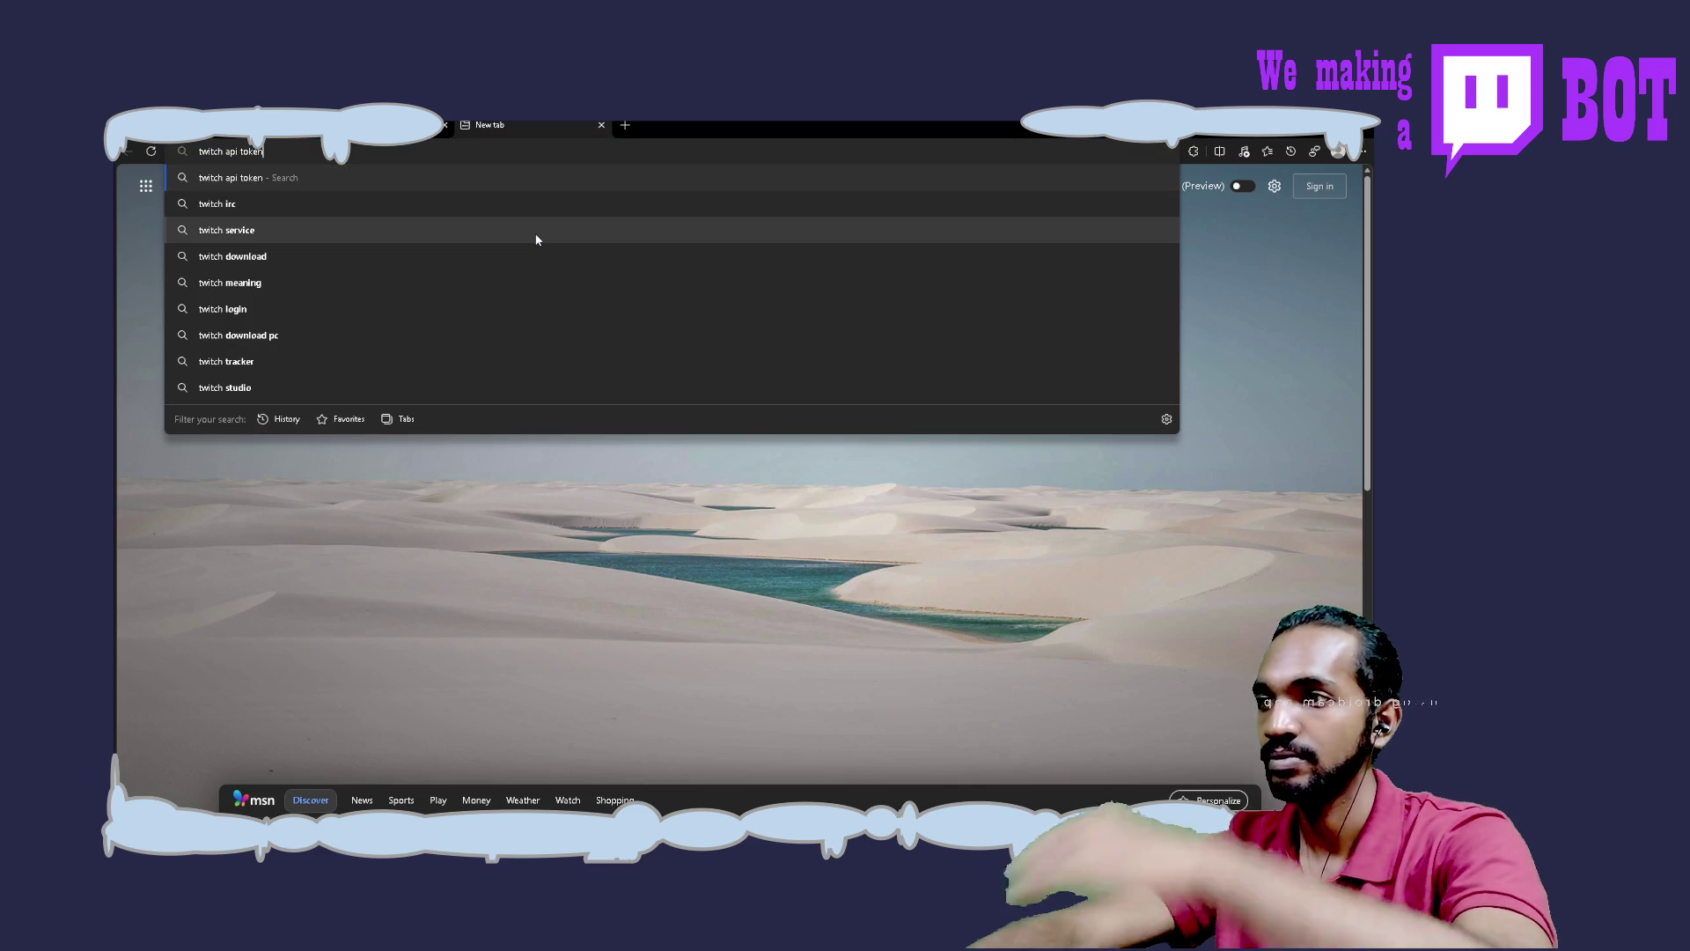
key(Return)
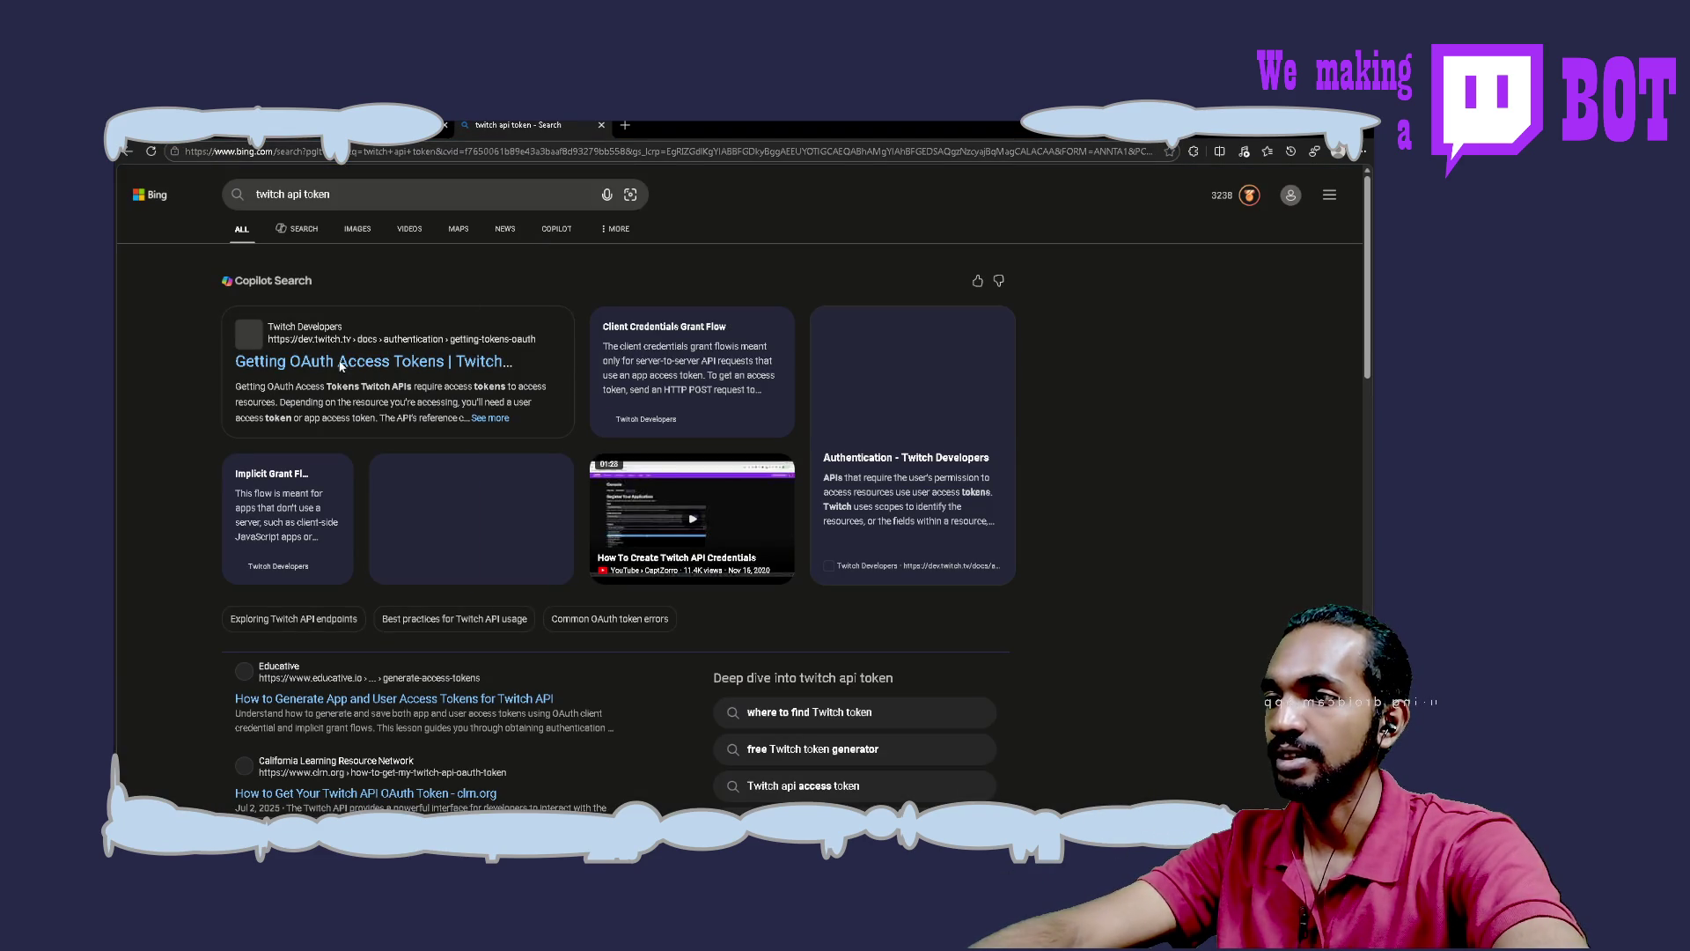
click(341, 363)
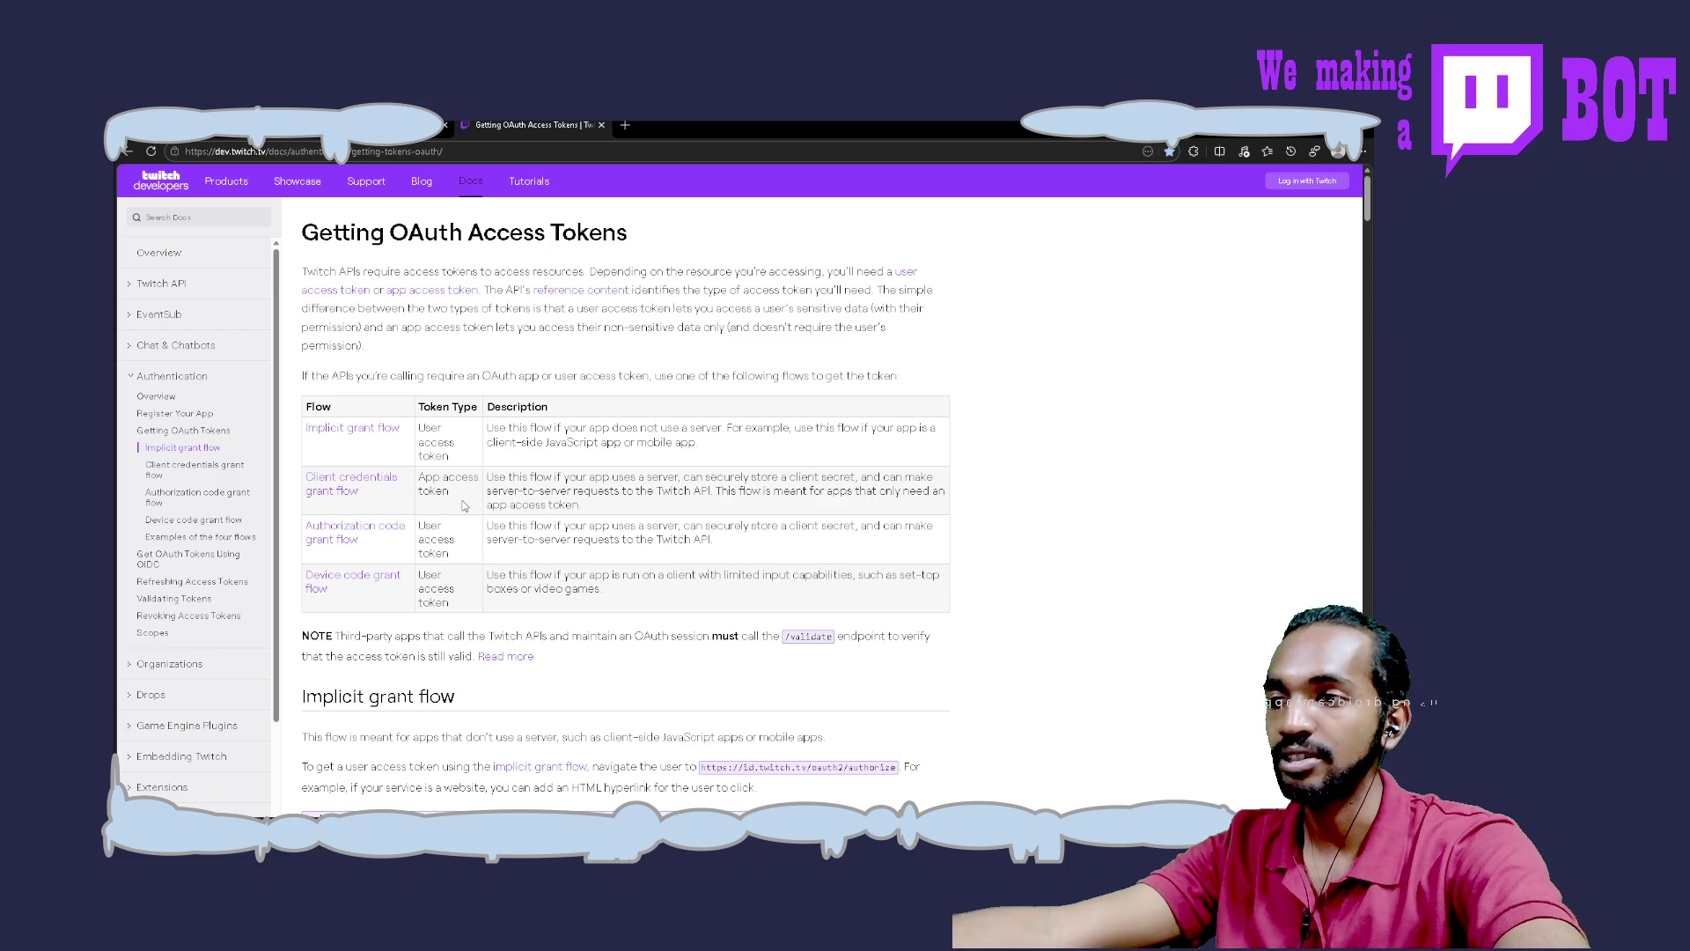
Scroll the OAuth tokens page to the Implicit grant flow parameter table and example redirect URI
scroll(475, 493, down, 2)
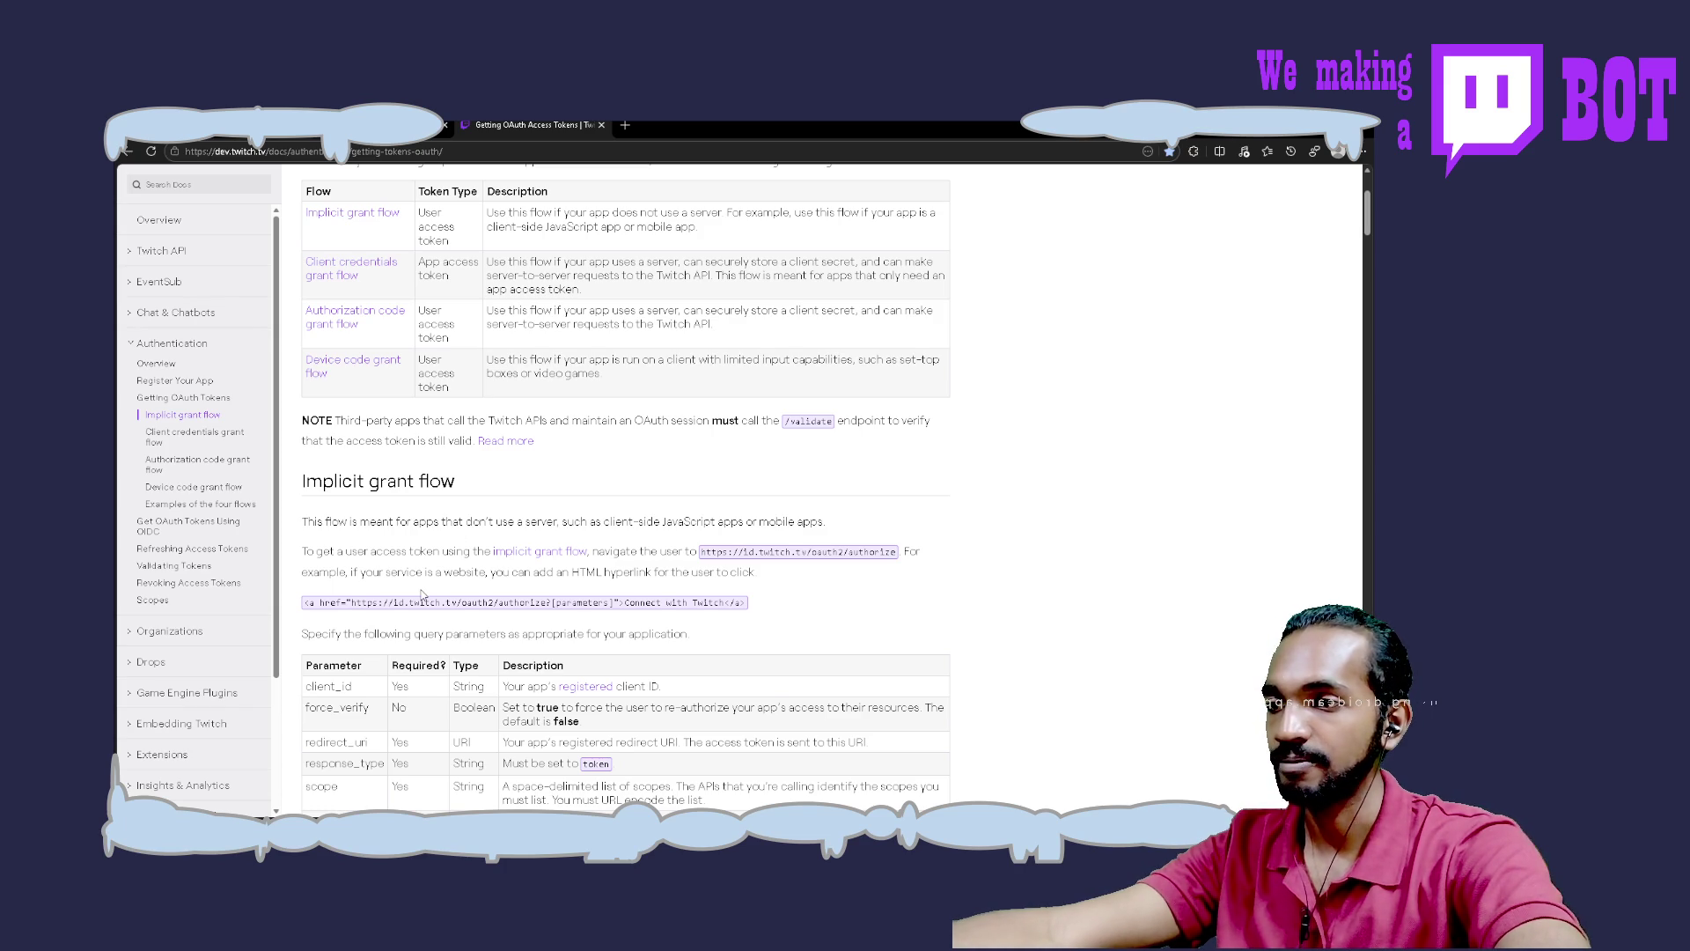
scroll(421, 595, down, 1)
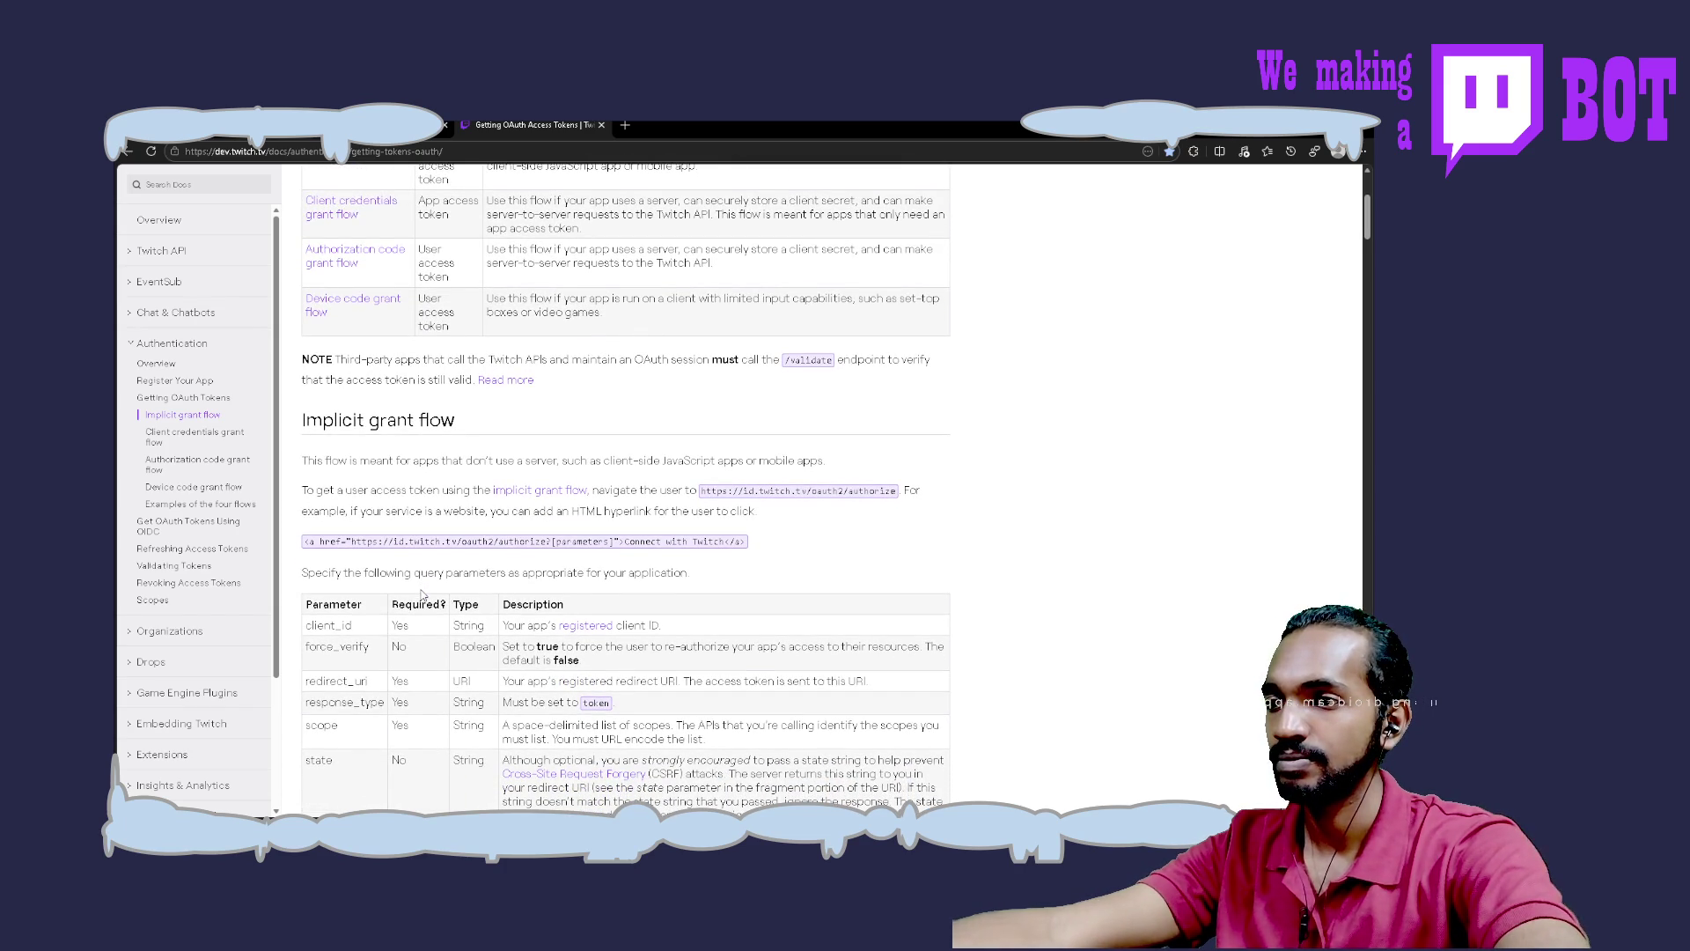
scroll(421, 595, down, 3)
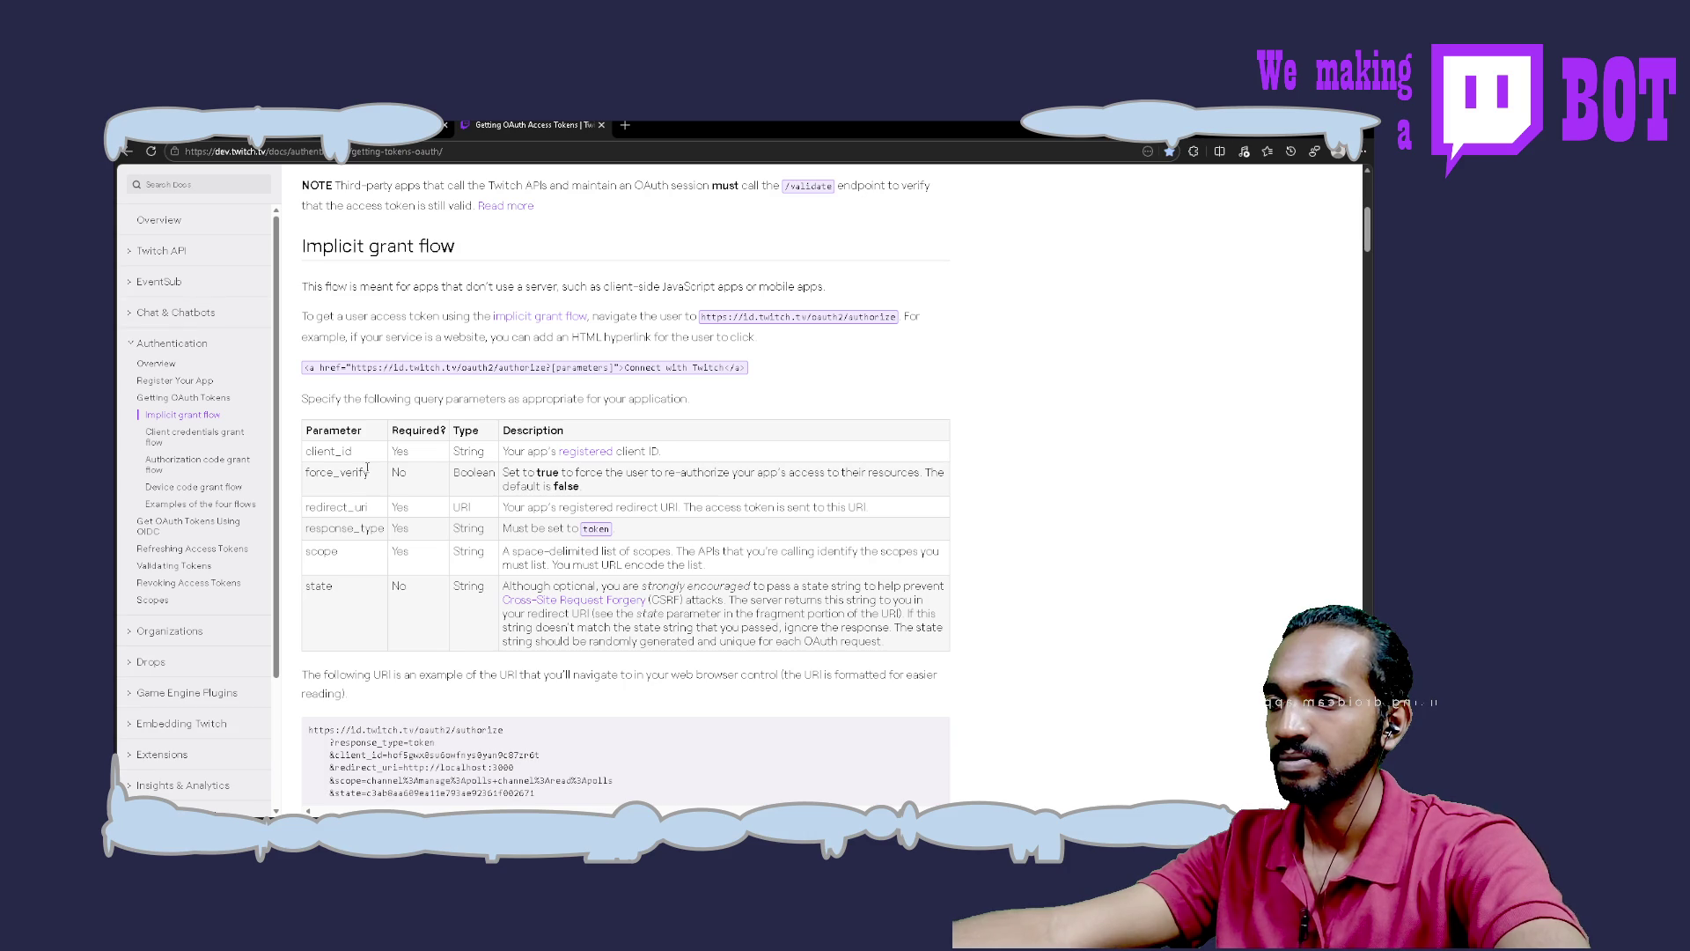
scroll(358, 611, down, 4)
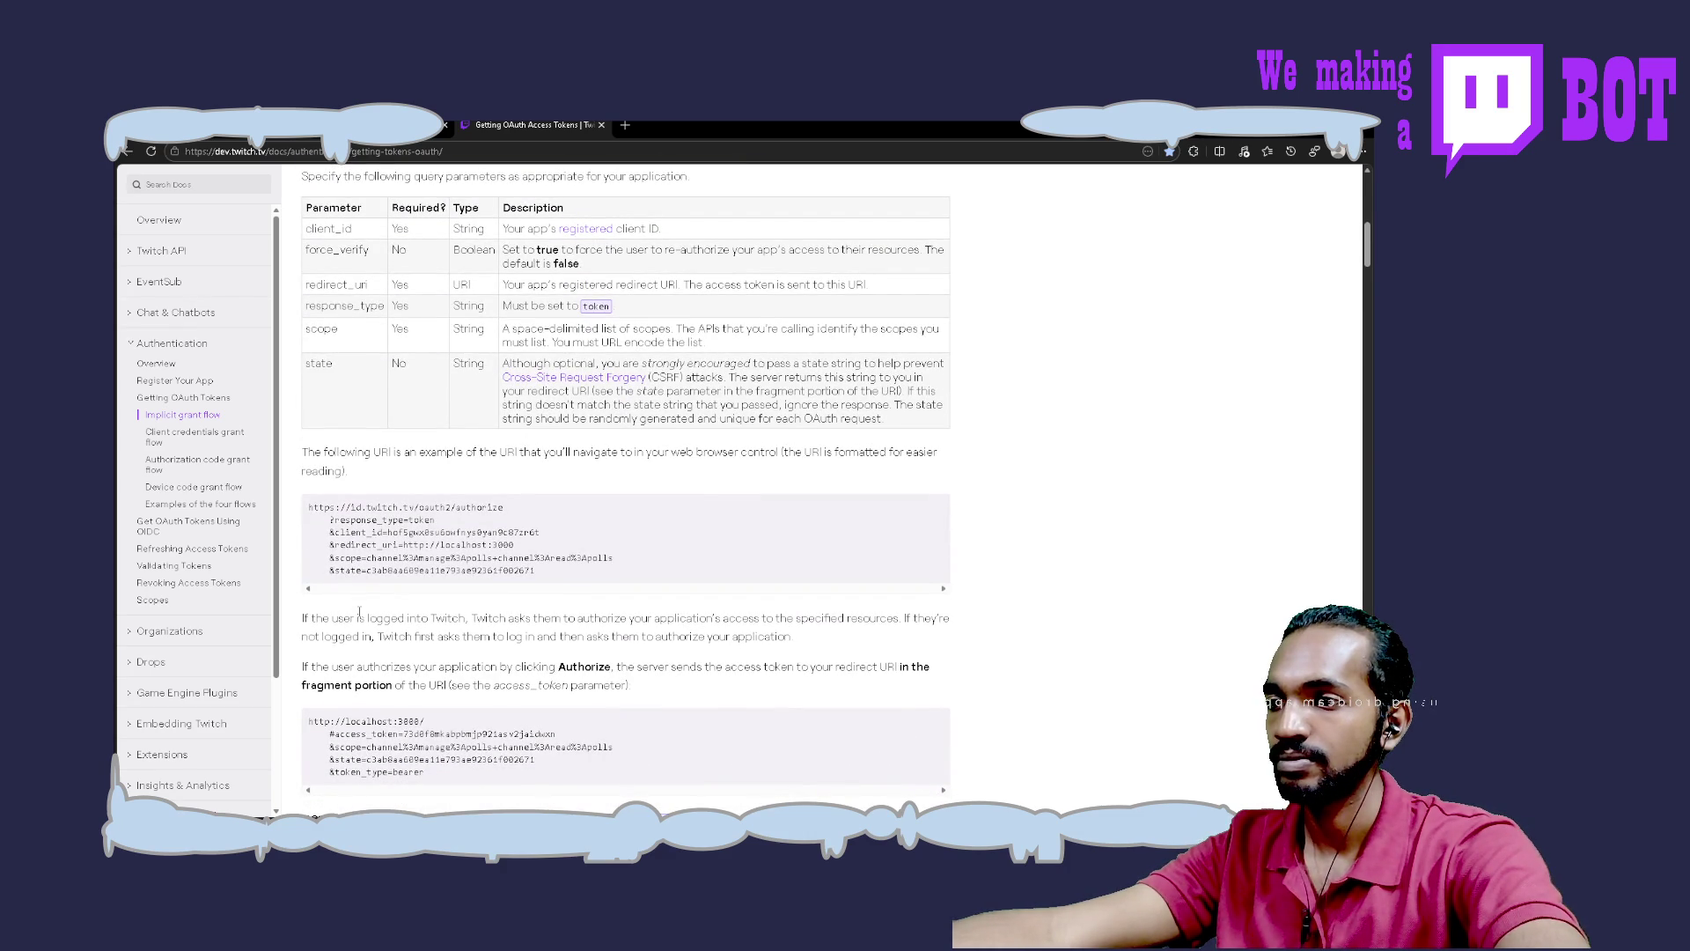
scroll(359, 611, up, 2)
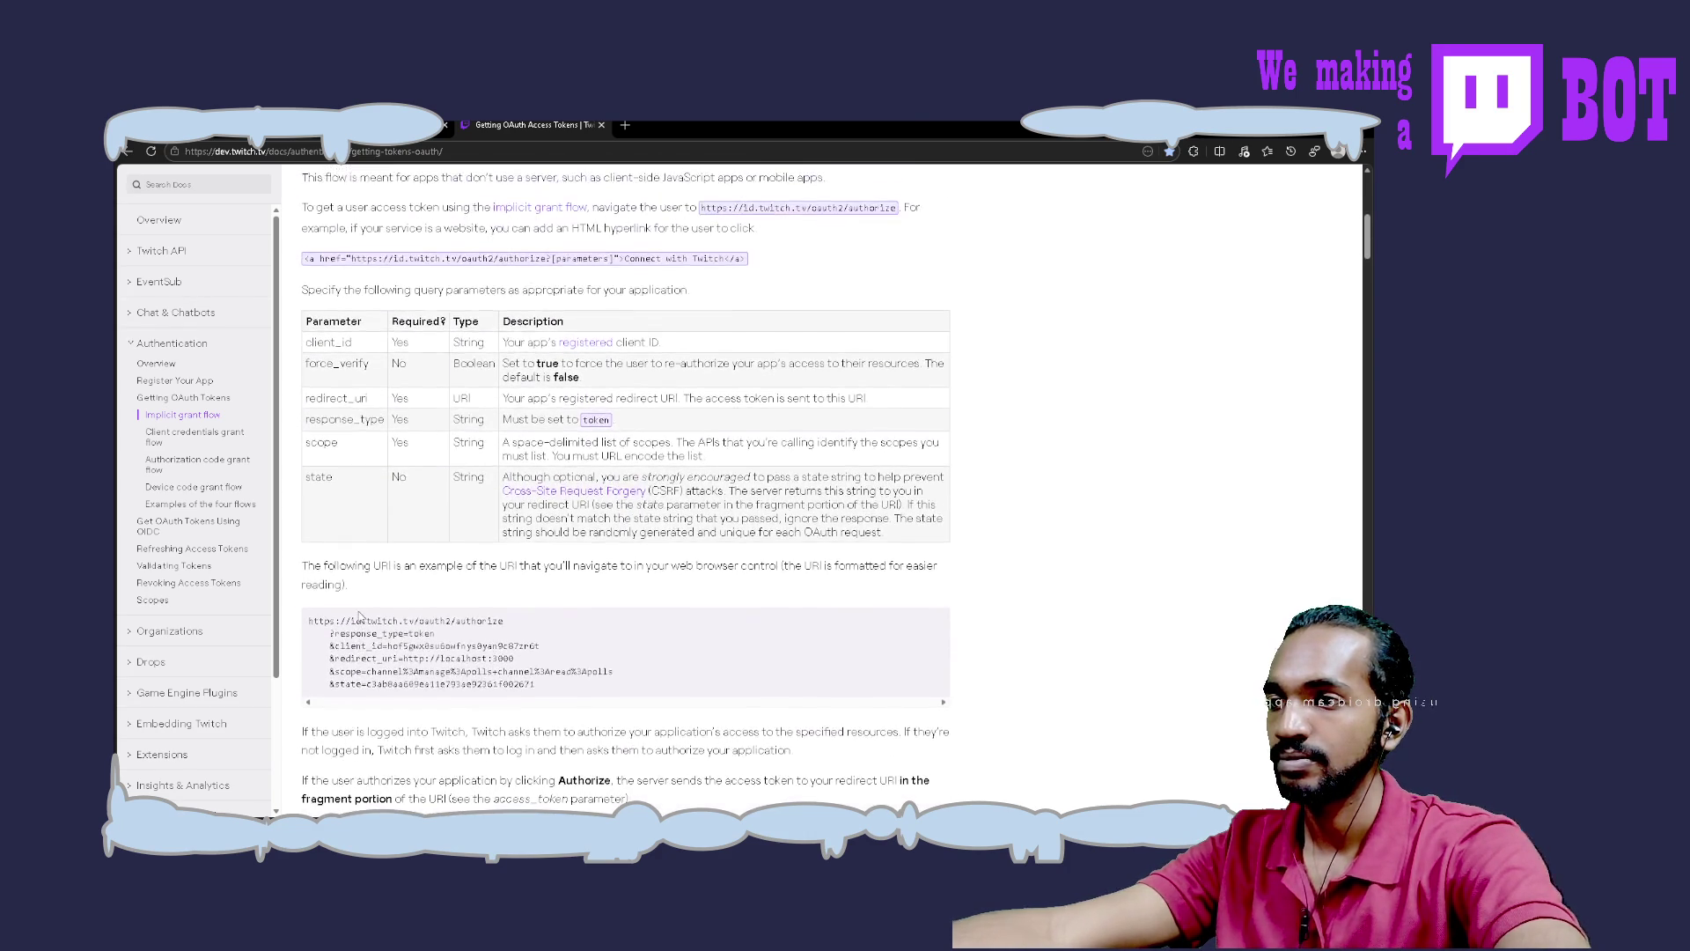
scroll(359, 616, up, 1)
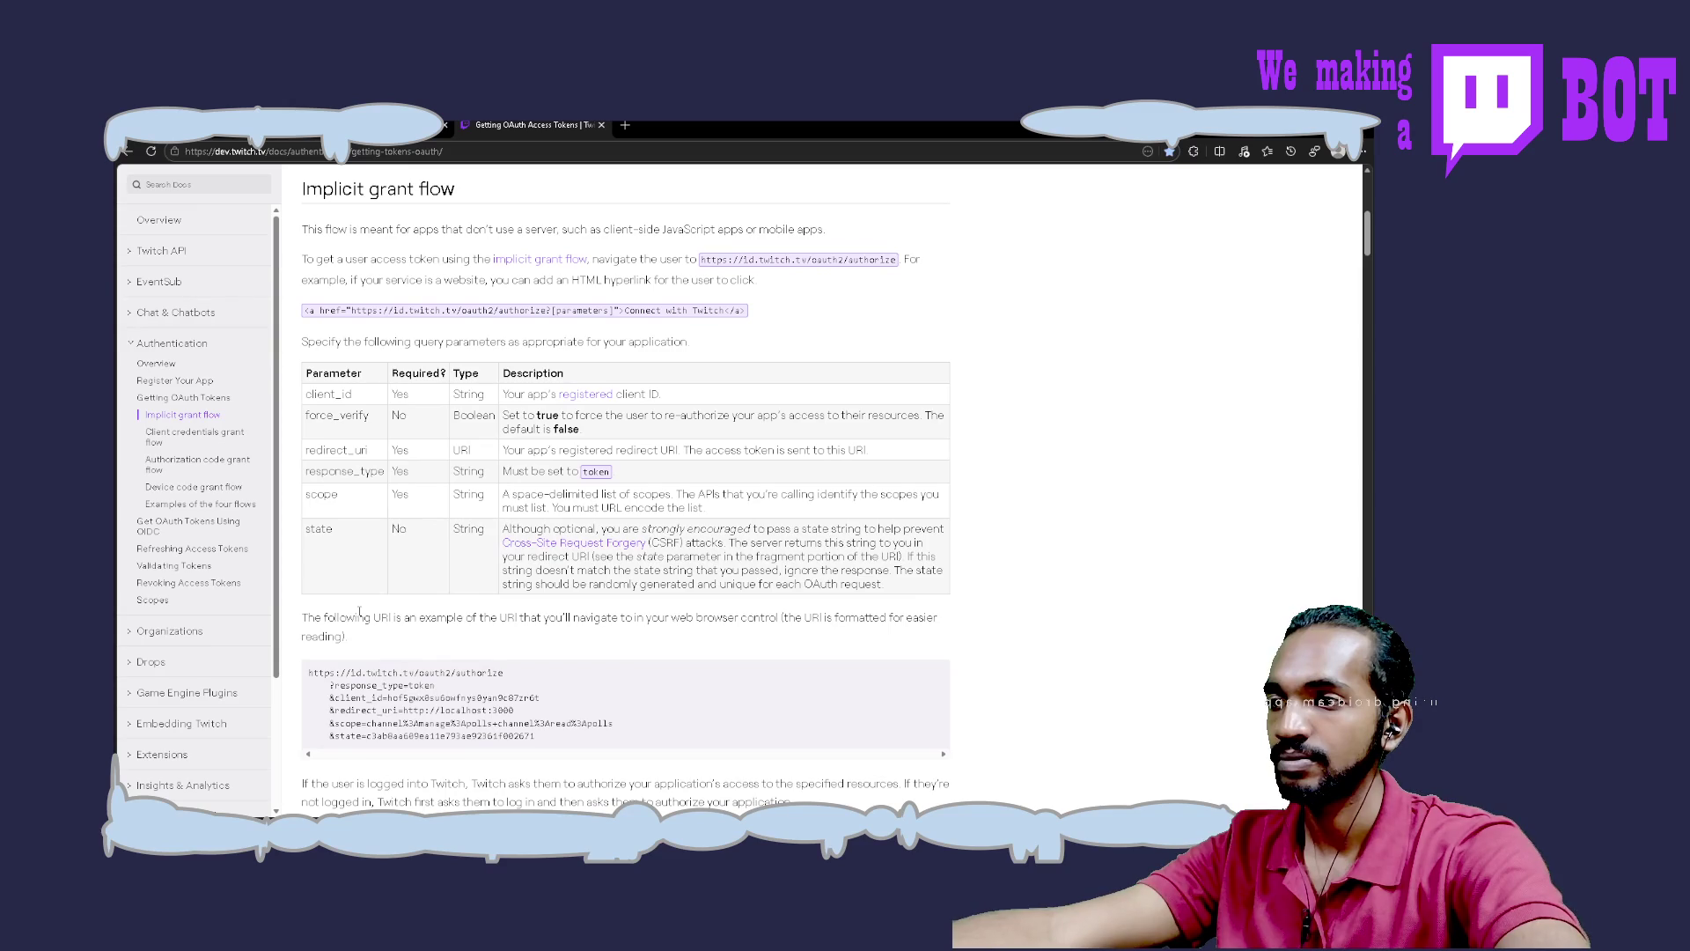
scroll(359, 611, down, 2)
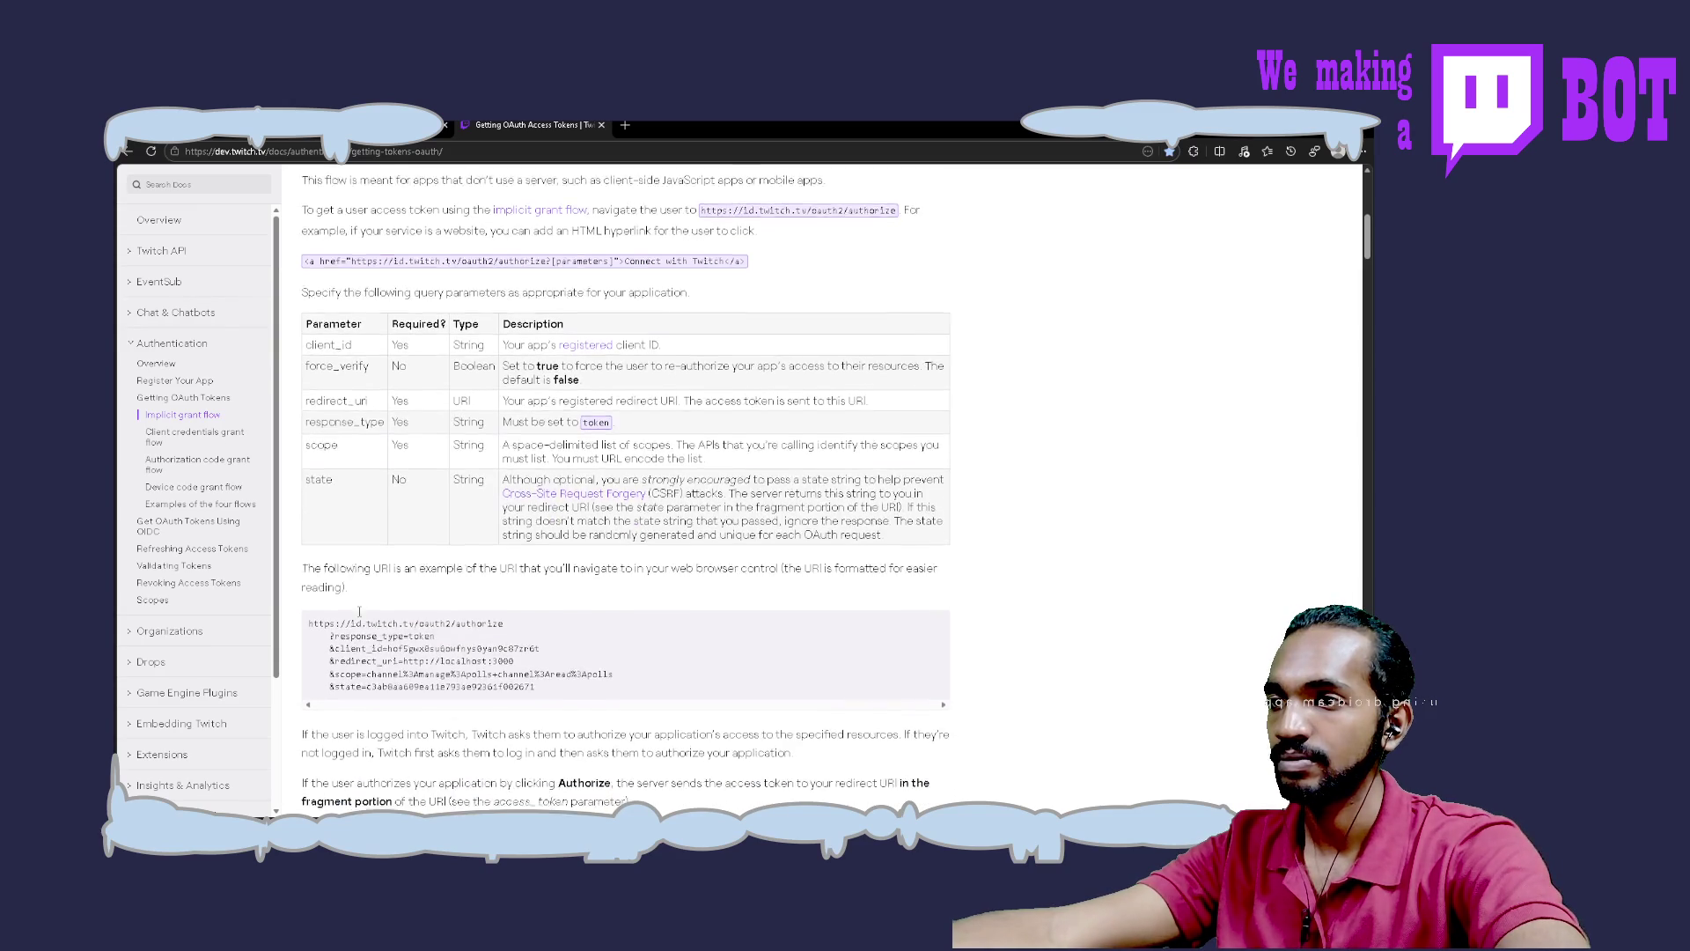
scroll(359, 611, up, 2)
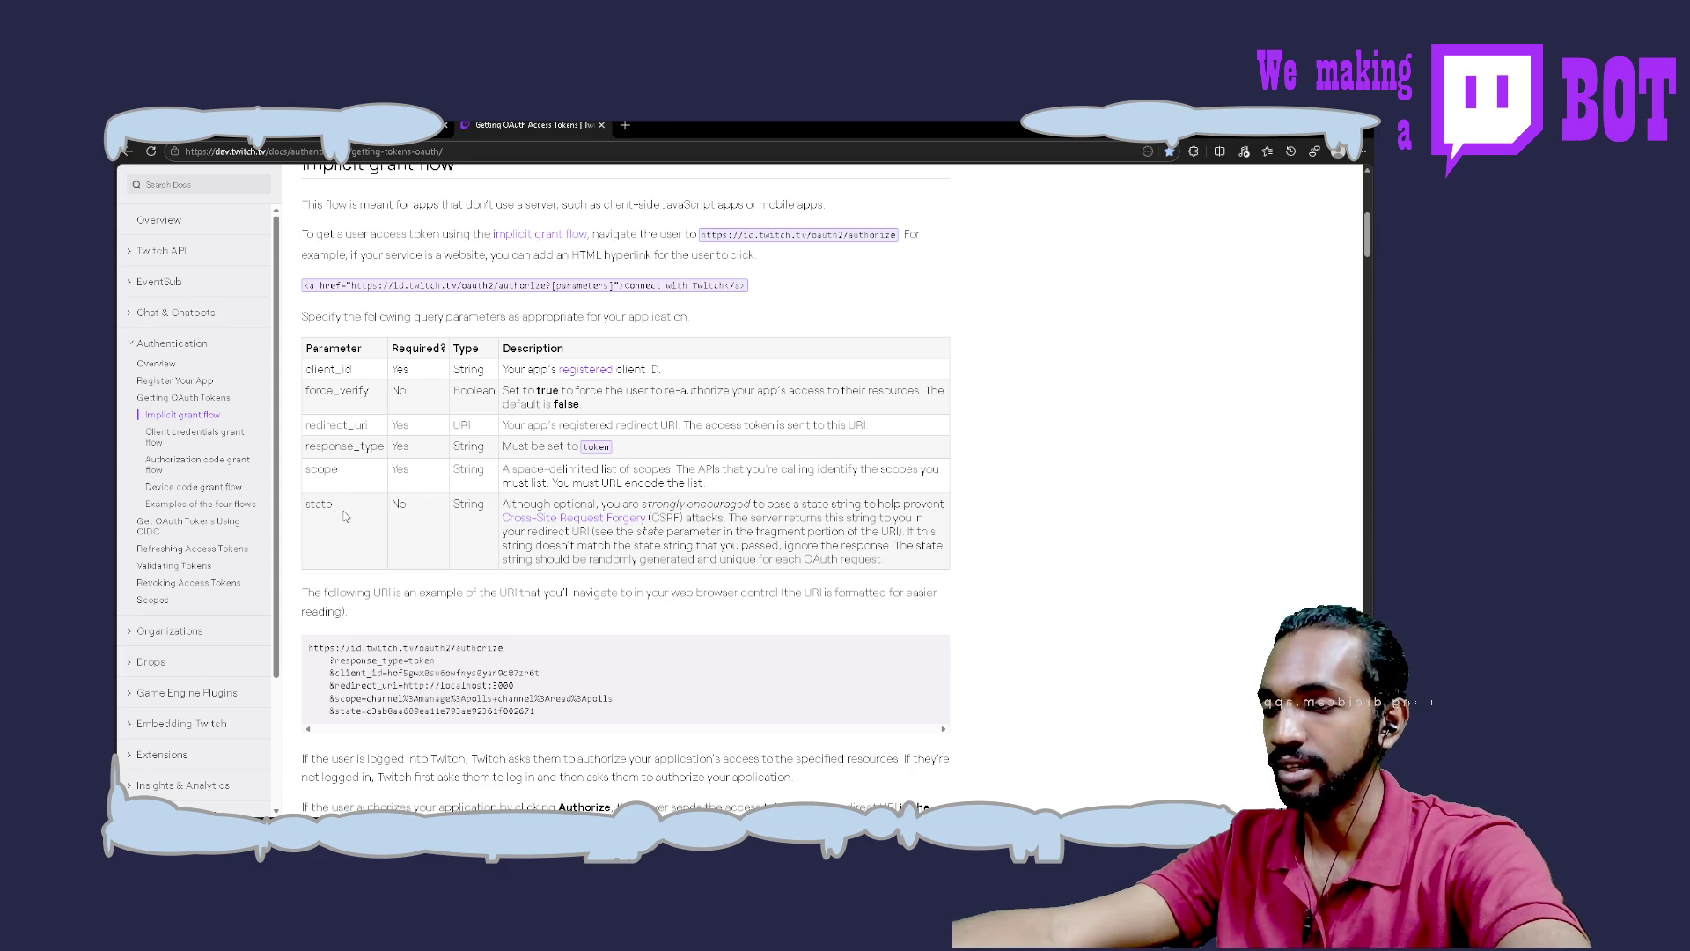
scroll(345, 517, down, 3)
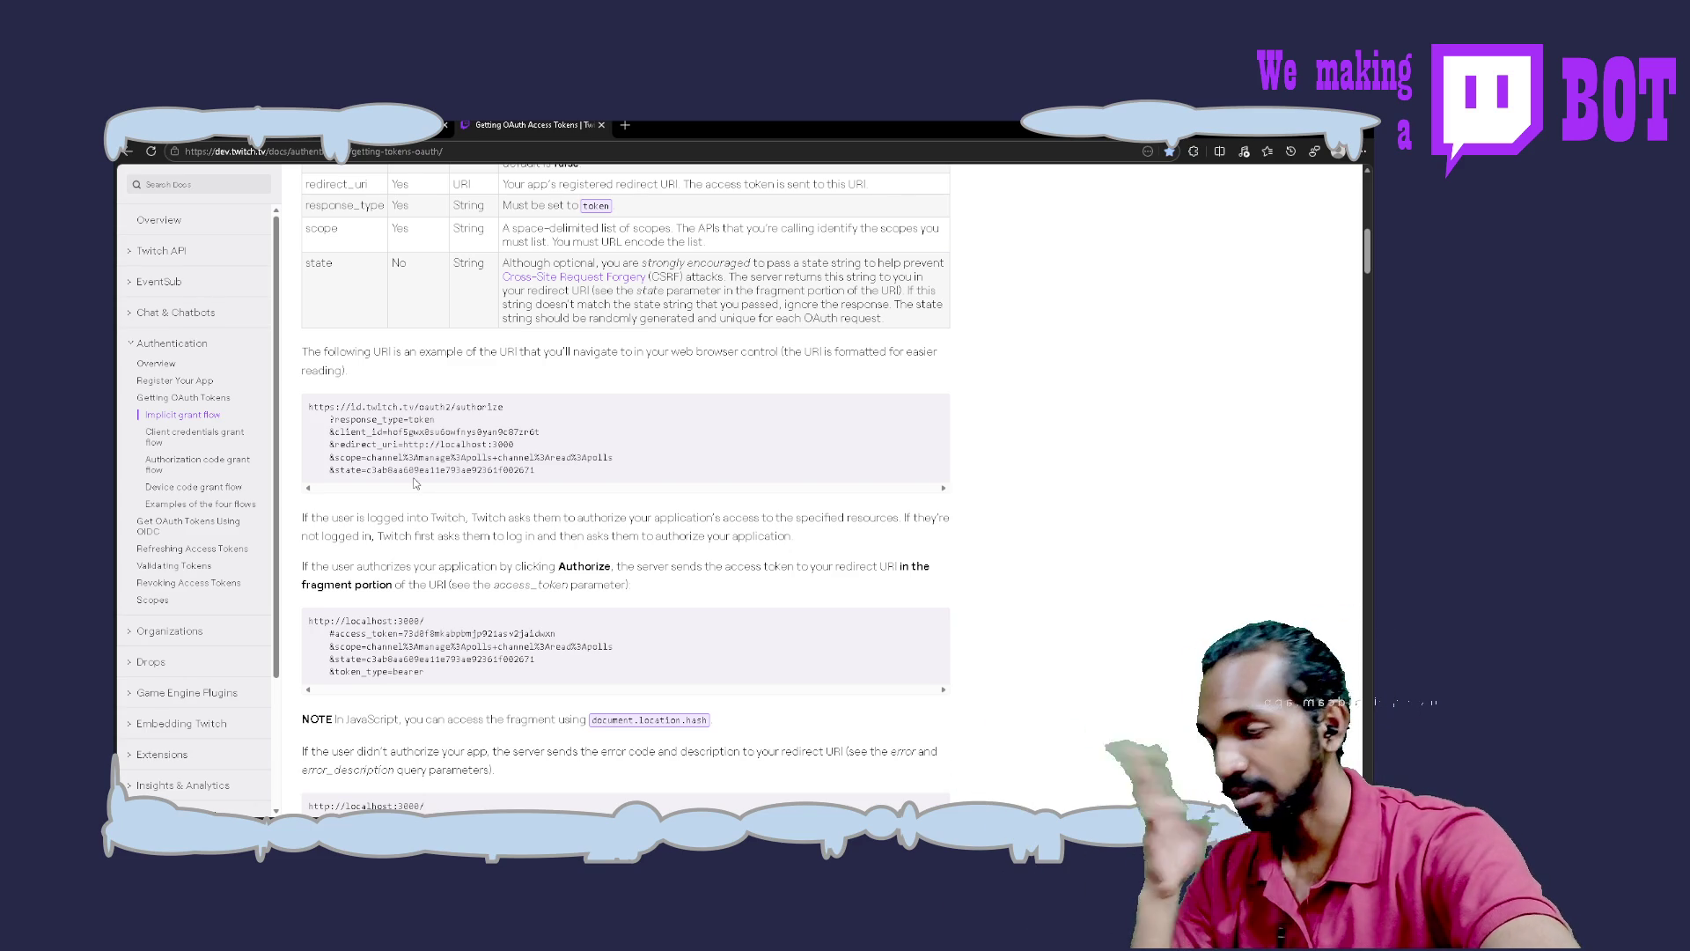
Scroll past Client credentials to the Authorization code grant flow section, then return to Neovim
scroll(414, 483, down, 2)
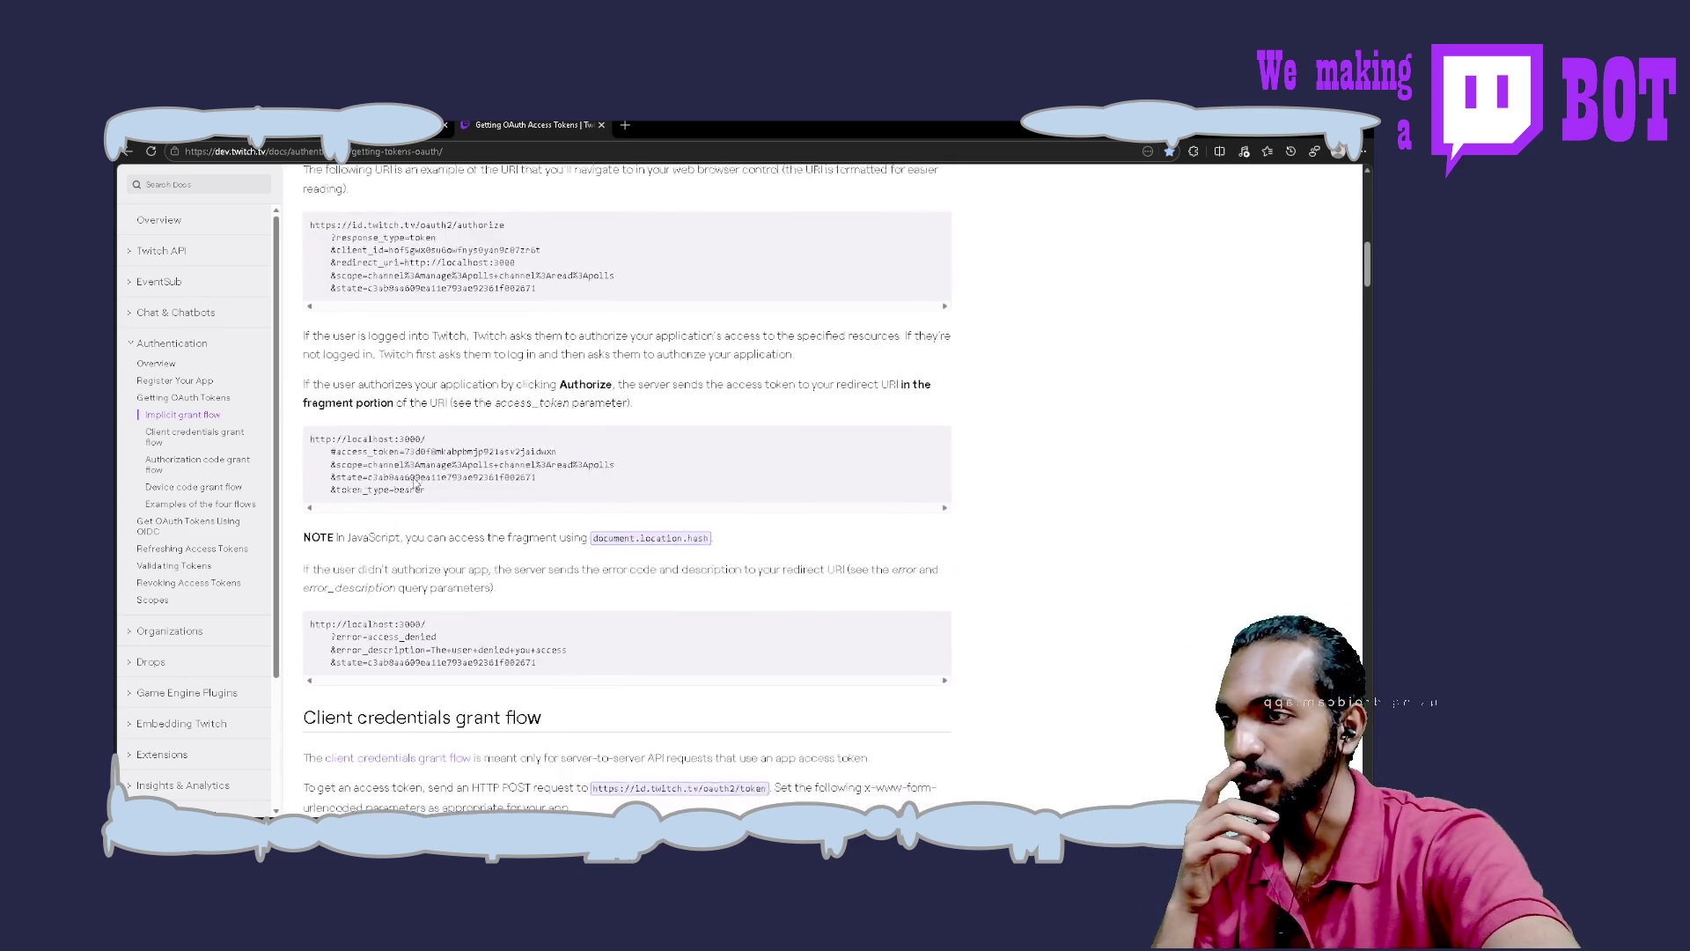
scroll(415, 477, down, 2)
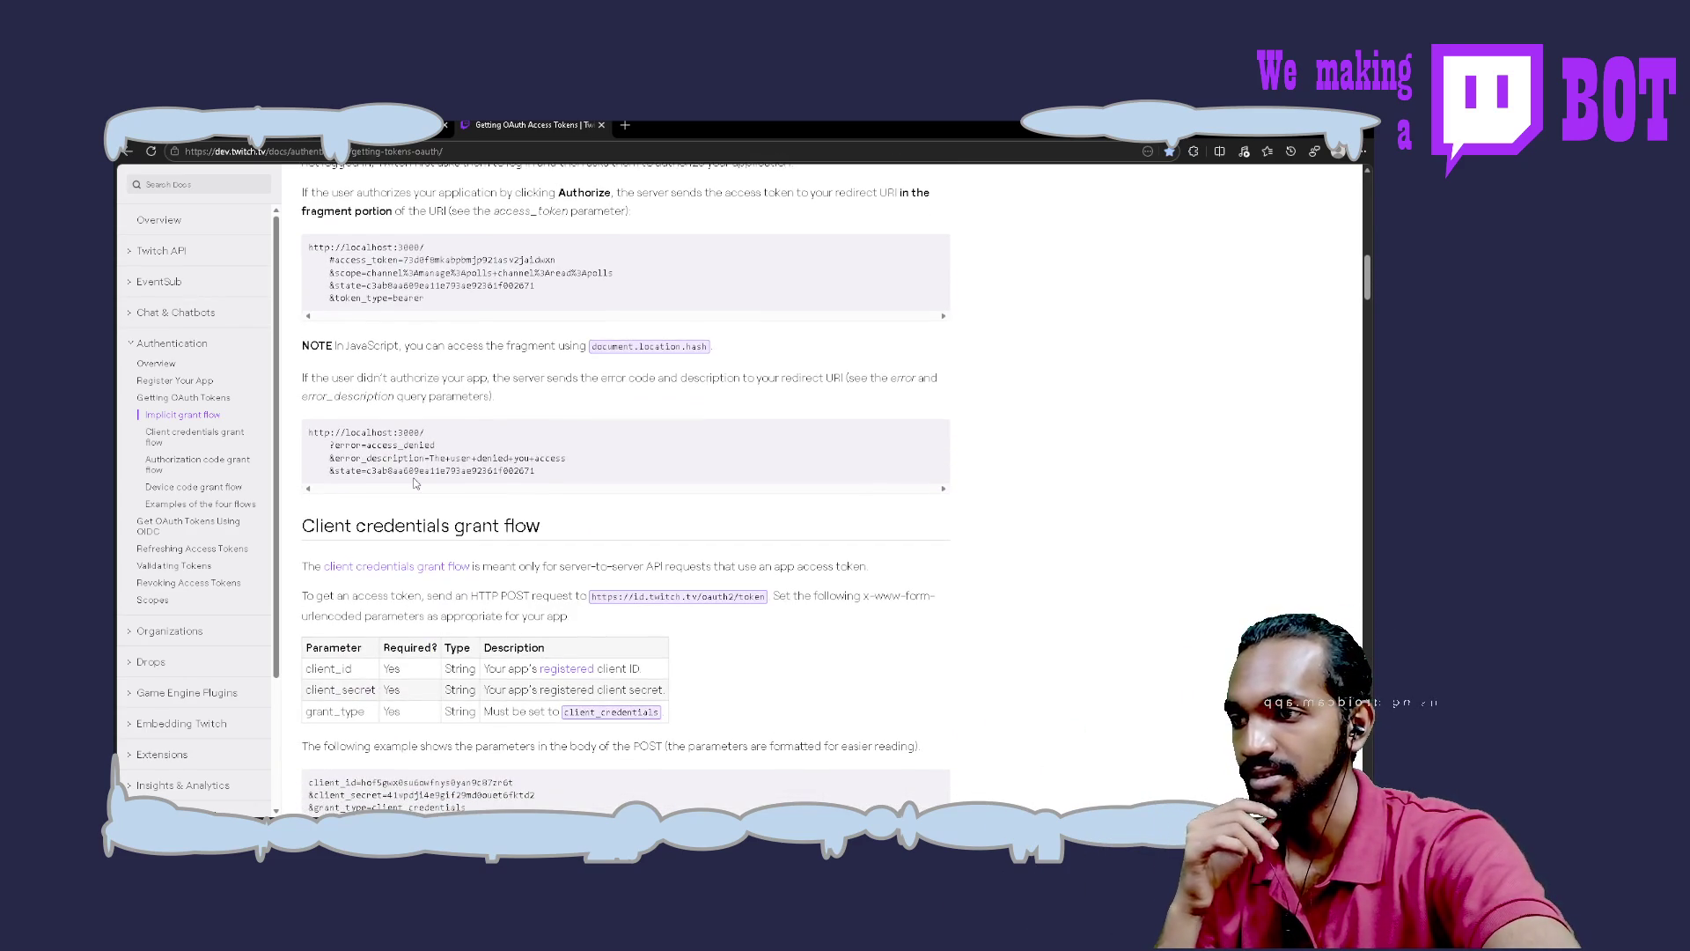
scroll(416, 479, down, 3)
scroll(416, 482, down, 3)
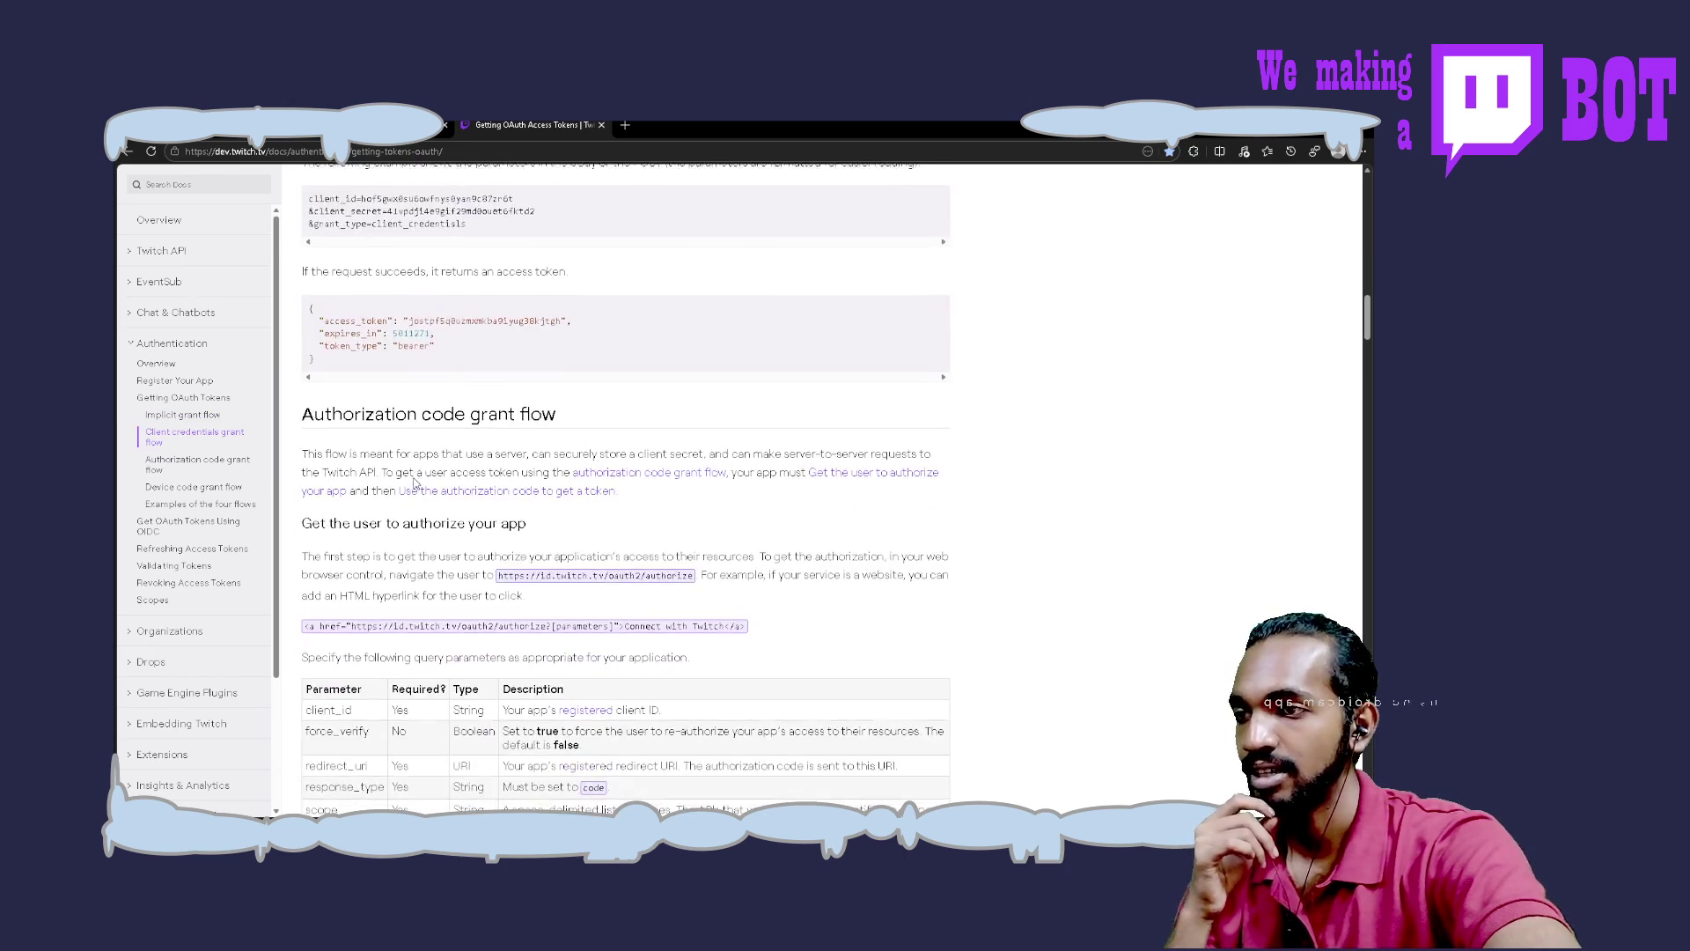
scroll(416, 482, down, 3)
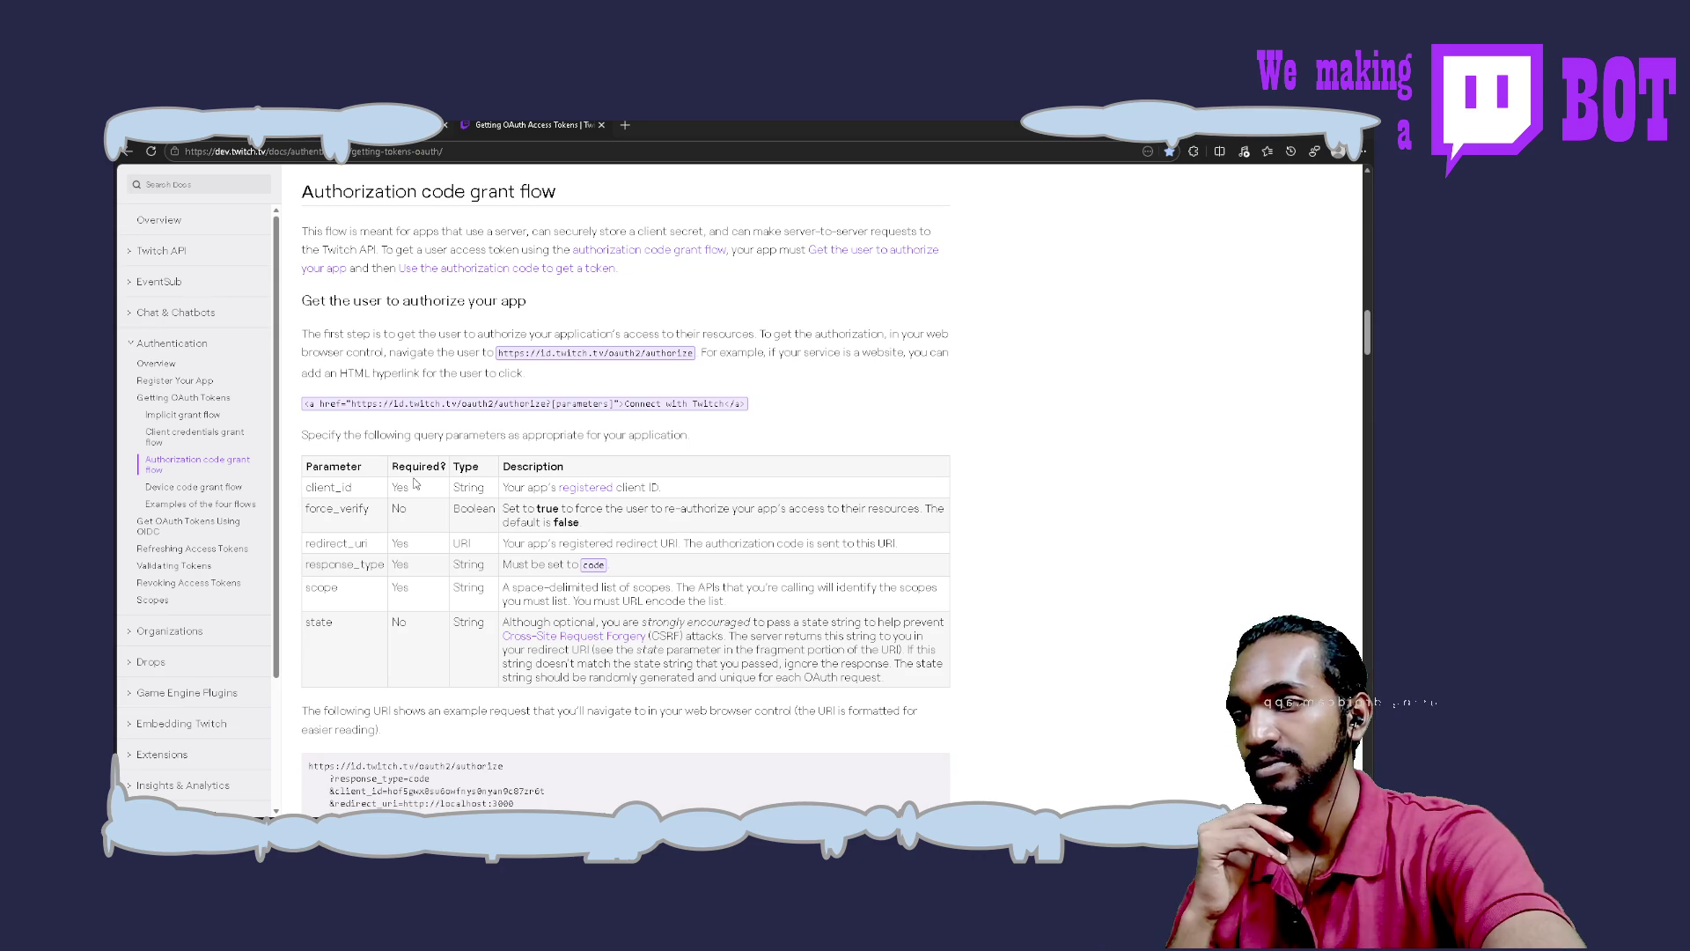
key(alt+Tab)
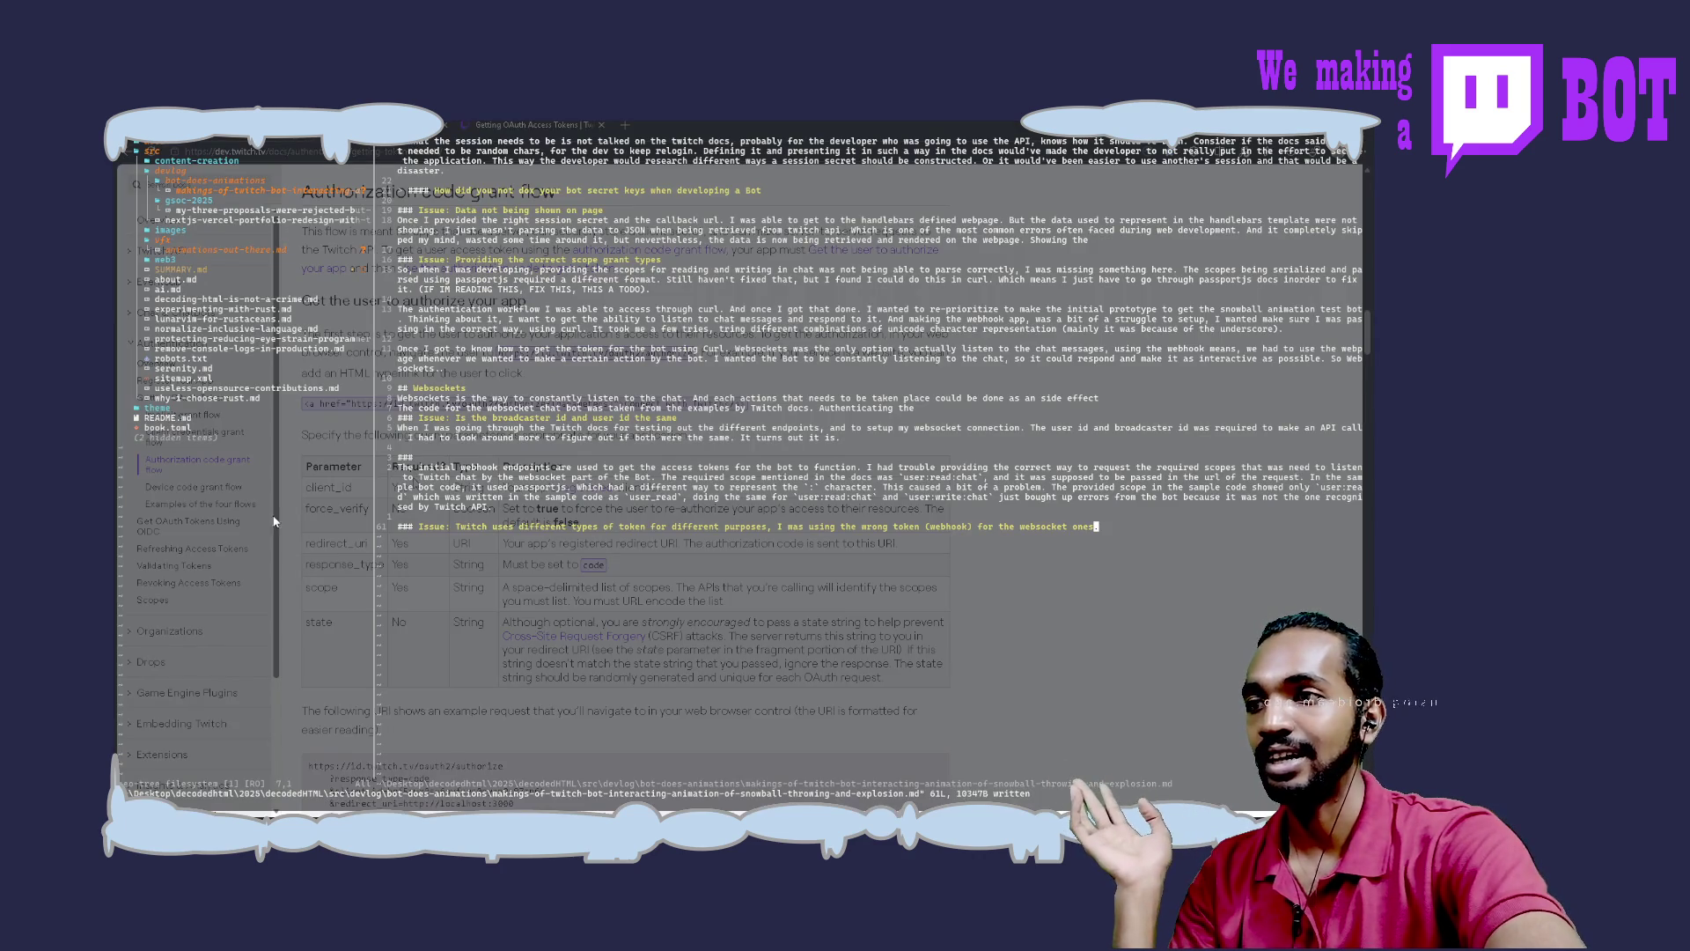
Scroll up in the write-up and center the wrong (webhook) token heading with zz
scroll(463, 550, up, 6)
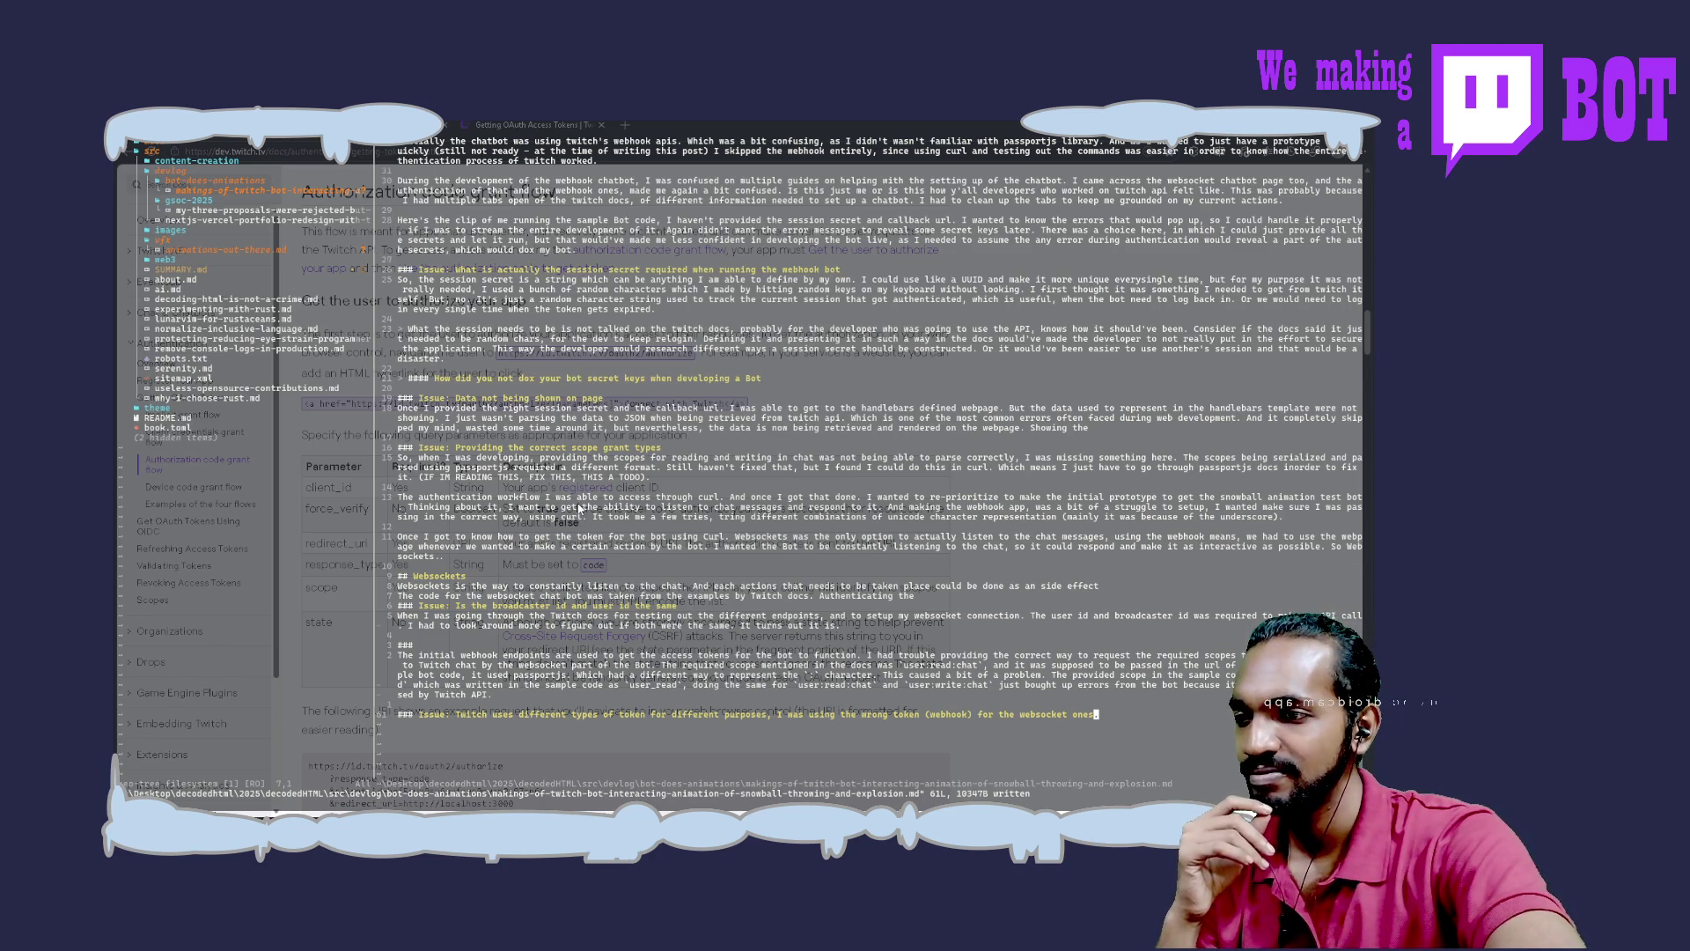
key(z)
key(z)
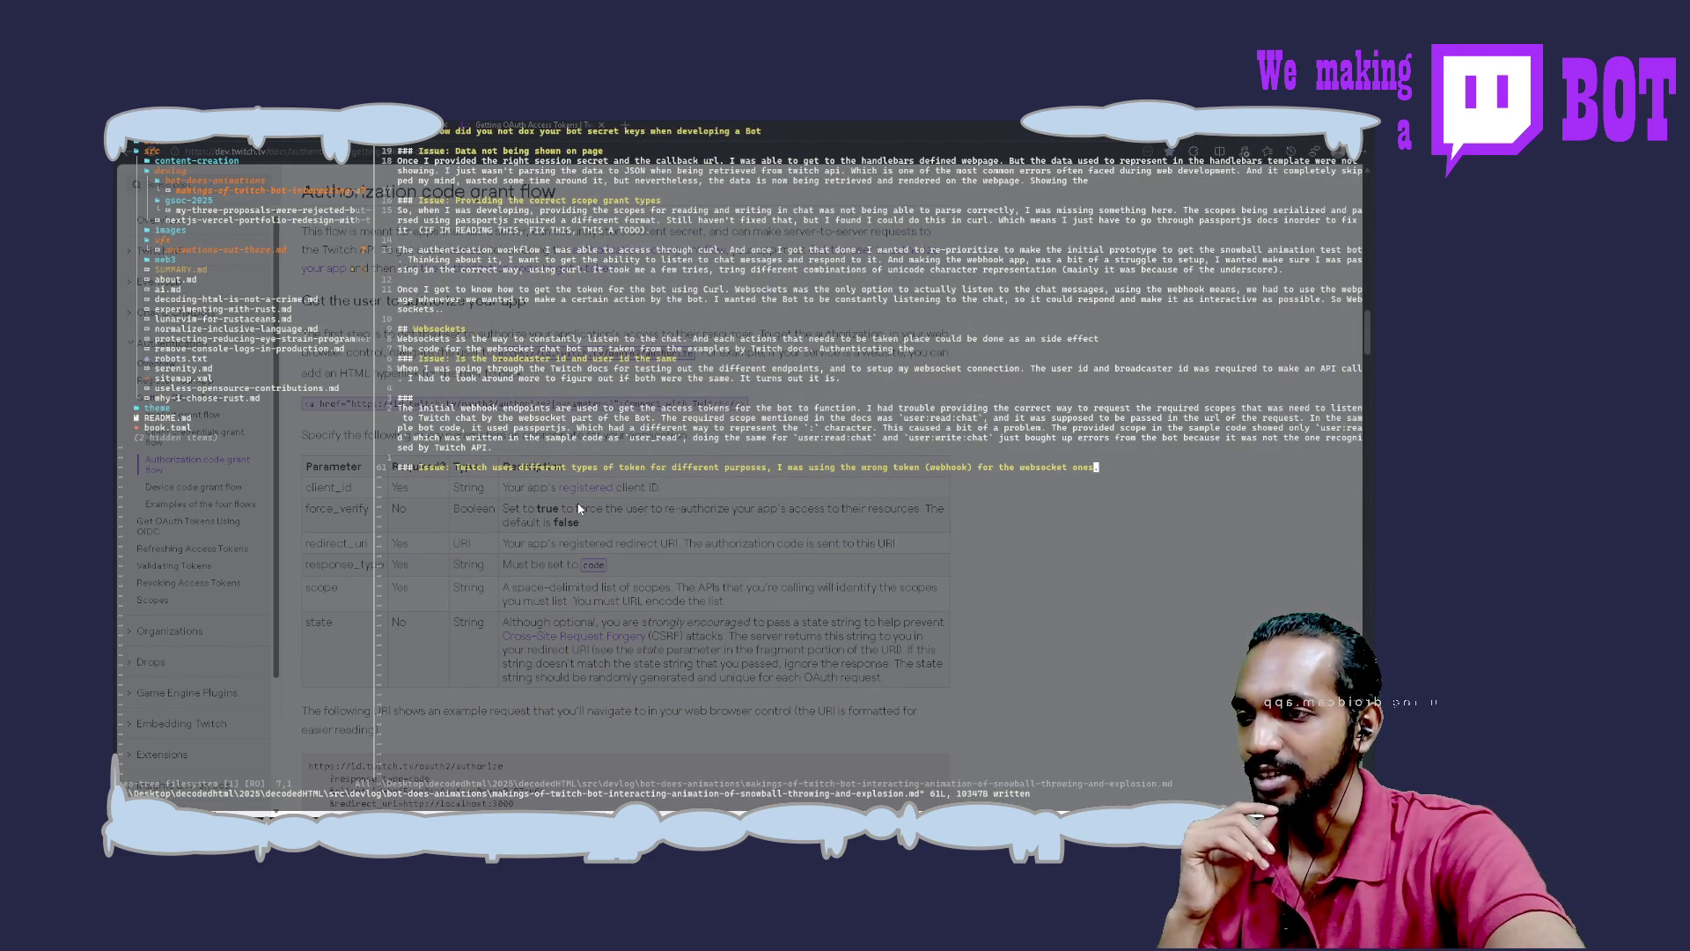